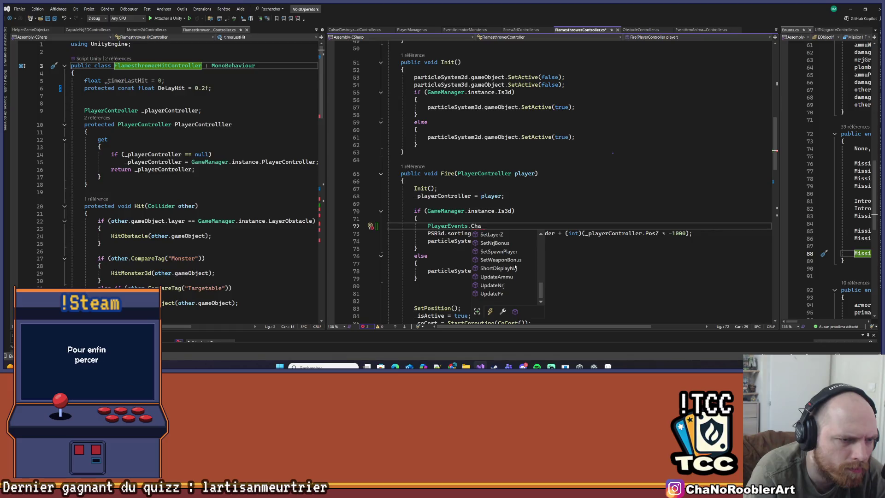
- Change line 72 in Fire's 3D branch to 'PlayerEvents.OnSetLayerZ +=' using IntelliSense
double_click(510, 233)
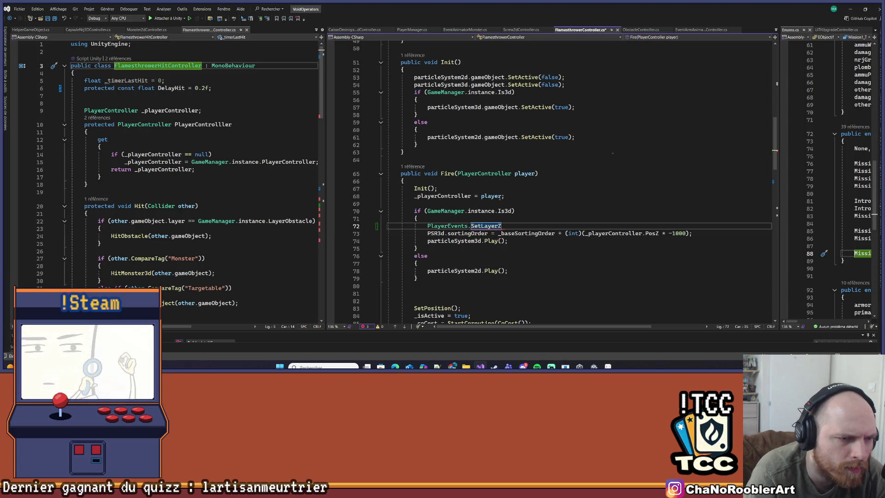
scroll(649, 239, down, 1)
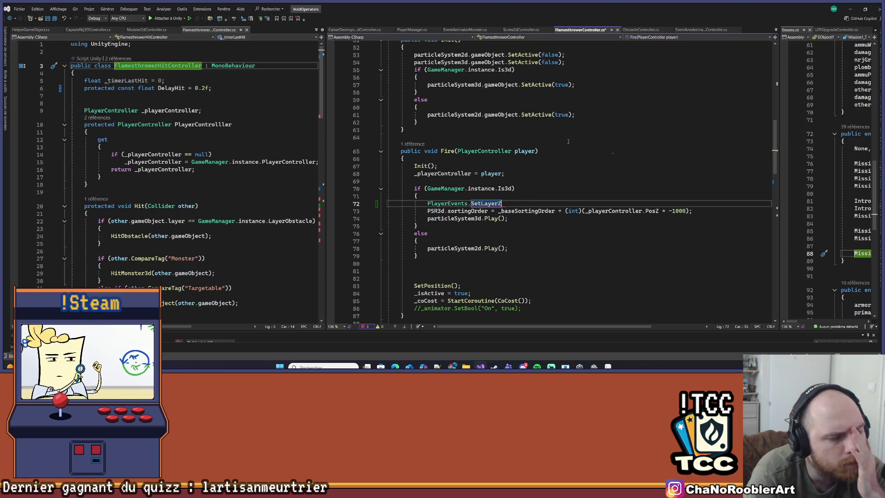
scroll(568, 141, up, 2)
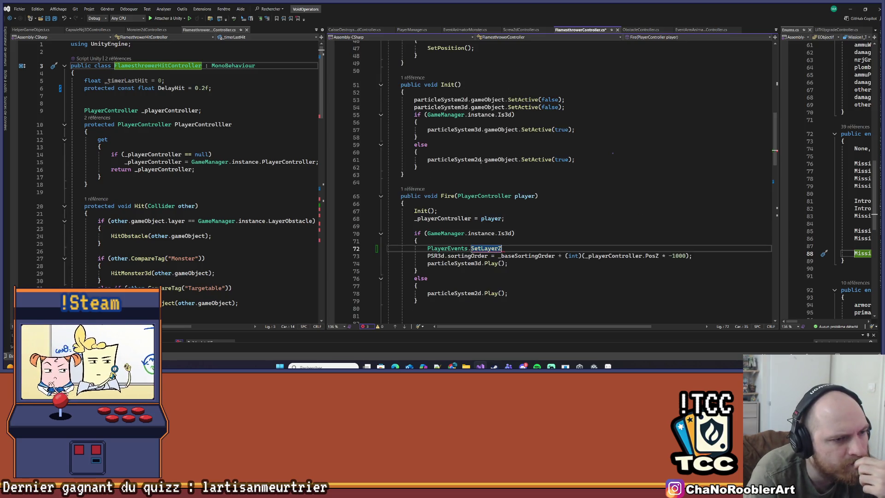
scroll(481, 160, up, 7)
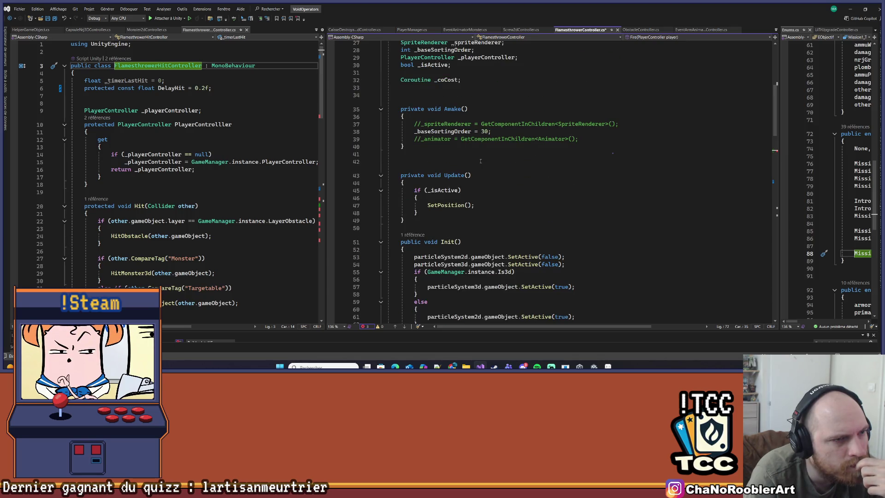
scroll(480, 160, up, 3)
scroll(480, 161, down, 12)
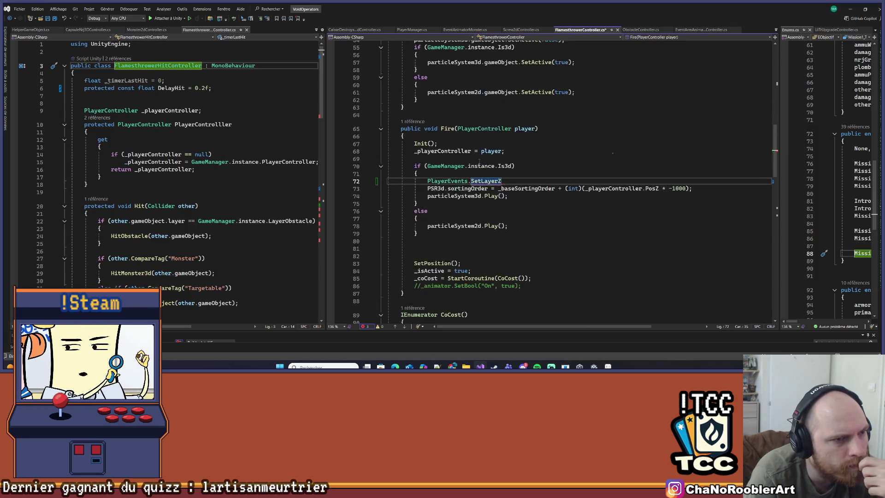
scroll(479, 161, up, 2)
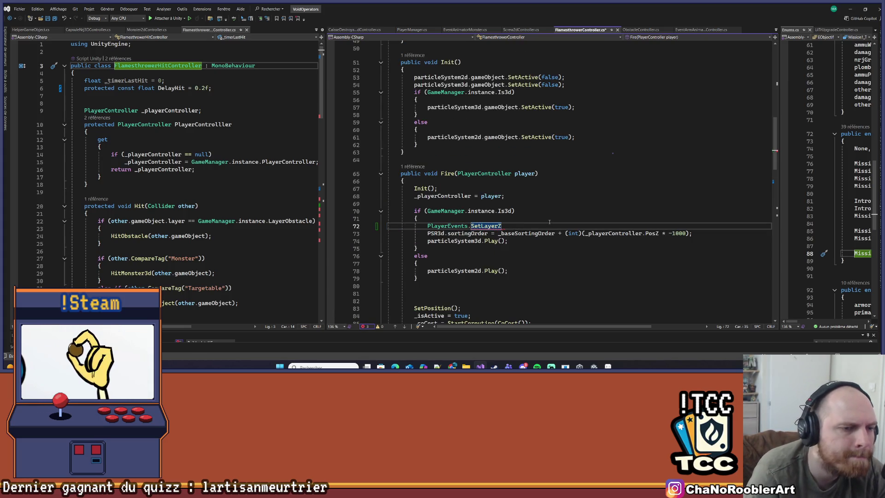
key(BackSpace)
key(BackSpace)
key(BackSpace)
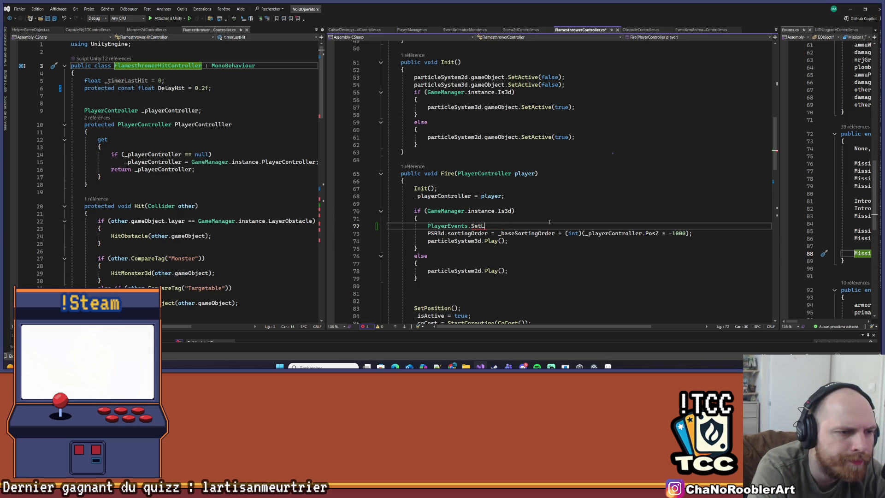
text(OnSet)
key(Tab)
text(+=)
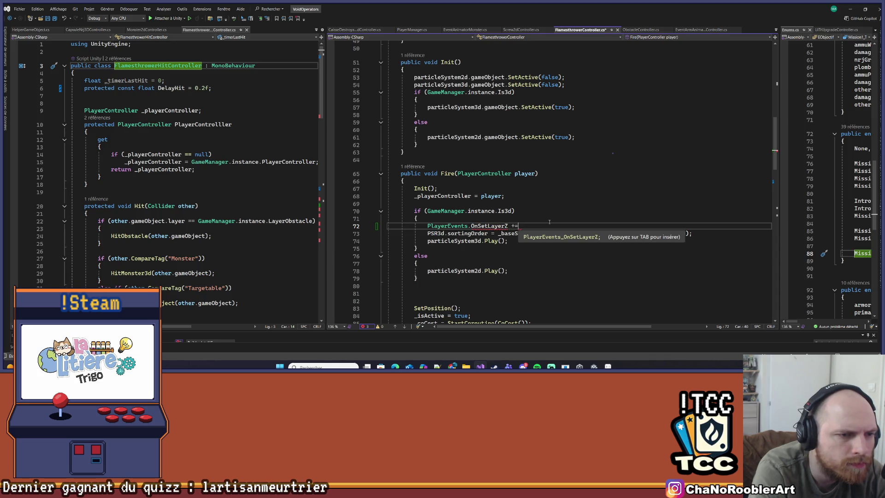
- Add blank lines below the Fire method to make room for a new method
scroll(507, 216, down, 5)
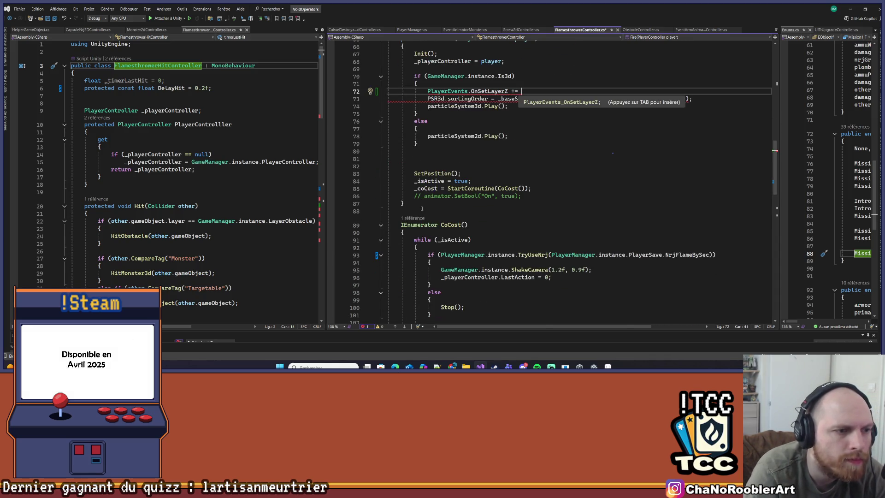
click(427, 205)
scroll(500, 206, up, 3)
key(Return)
key(Return)
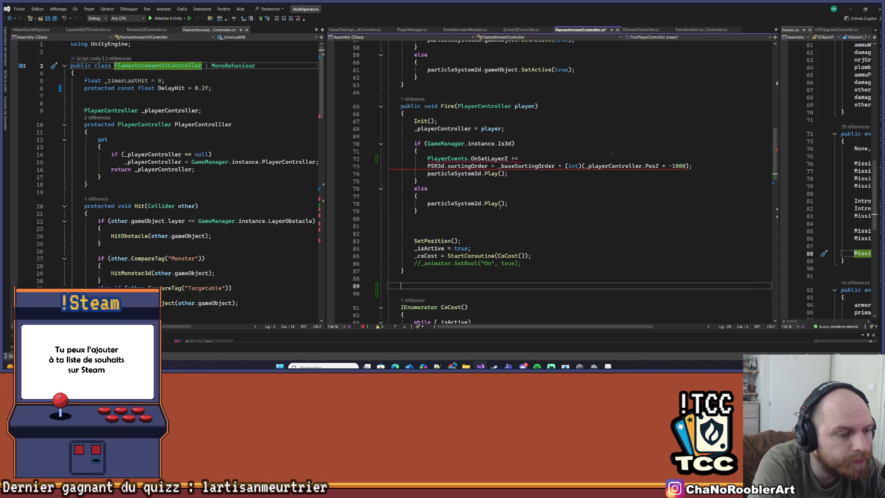
- Write an empty SetLayerZ() method body after Fire()
text(SetLa)
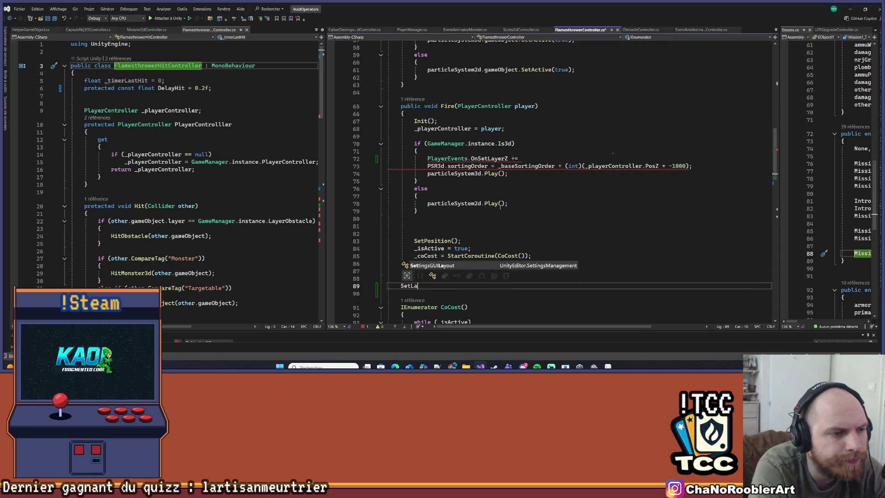
text(yez)
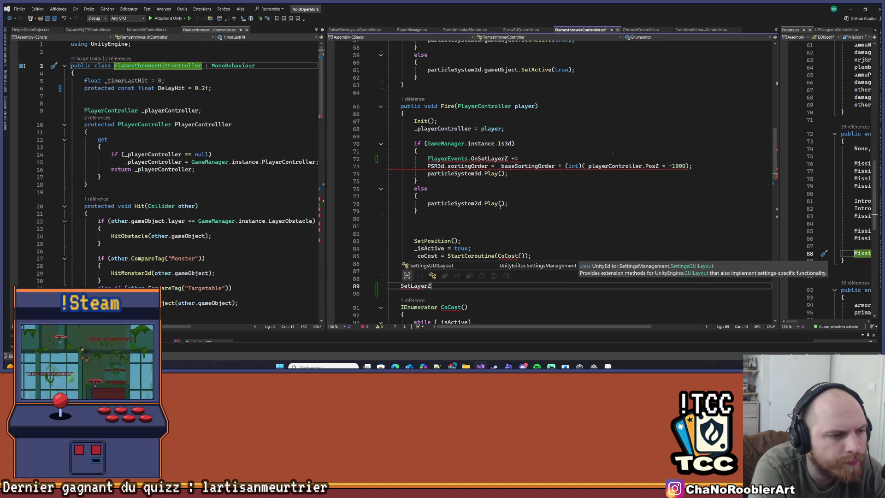
text(())
key(Return)
text({)
key(Return)
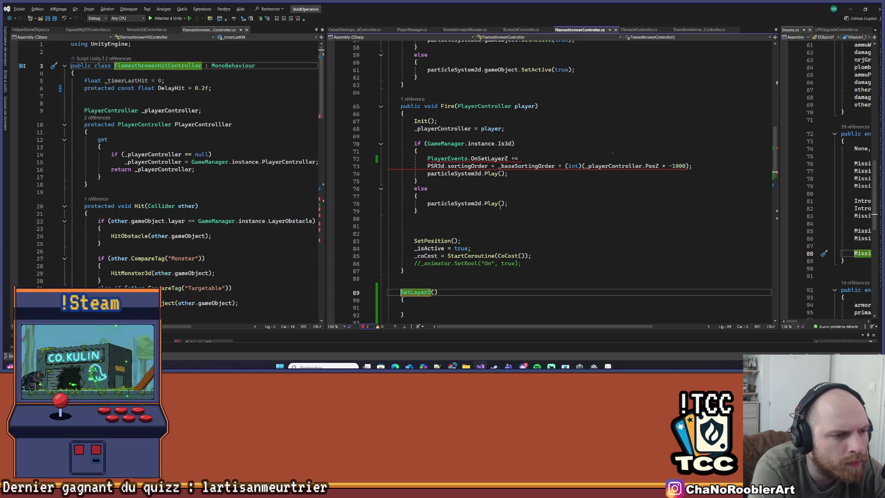
text(void)
- Complete the subscription as 'OnSetLayerZ += SetLayerZ;' and save the script
key(Up)
key(Up)
key(Up)
key(Up)
key(End)
text(S)
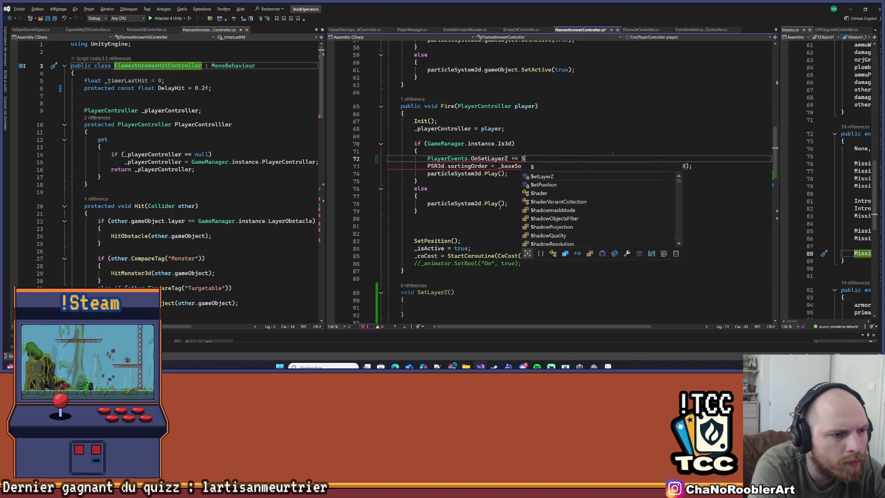
text(etL)
key(Tab)
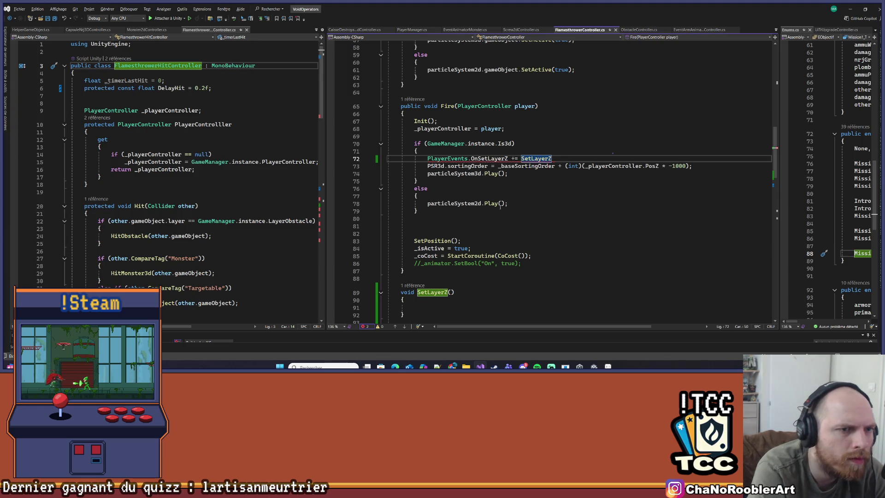
text(;)
key(ctrl+s)
scroll(492, 154, down, 1)
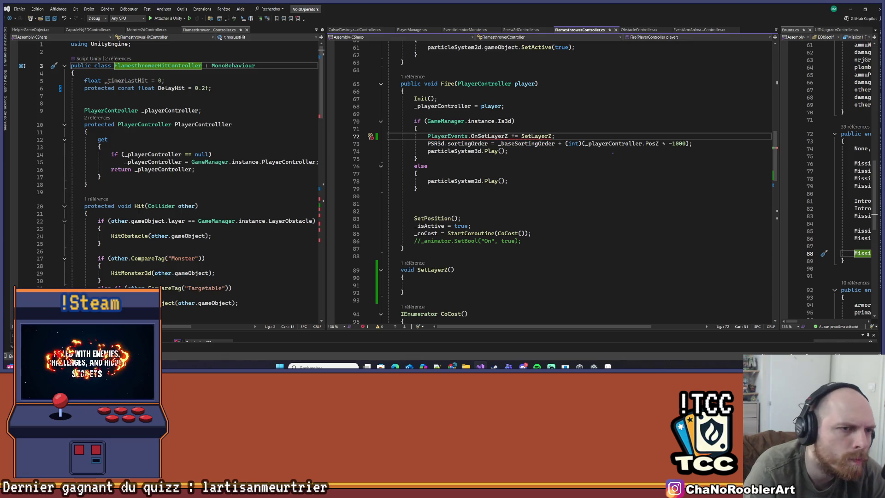
mouse_move(486, 136)
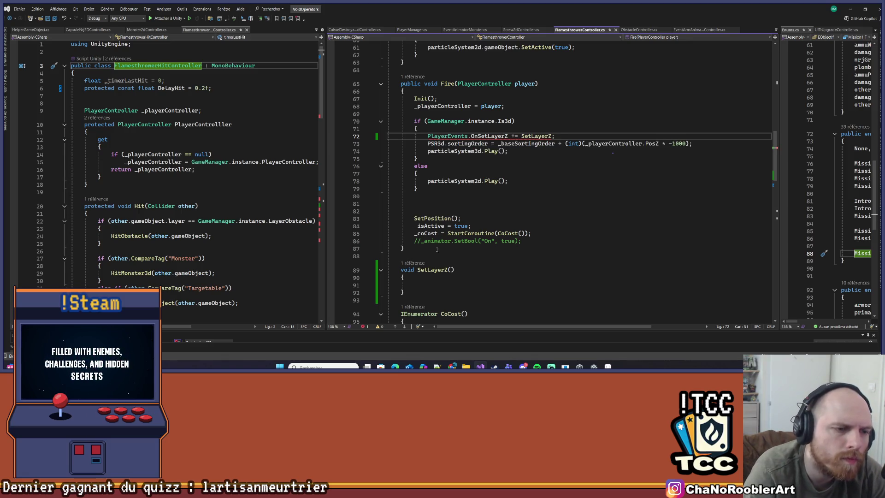
click(451, 269)
- Give SetLayerZ a float posZ parameter and save
text(float)
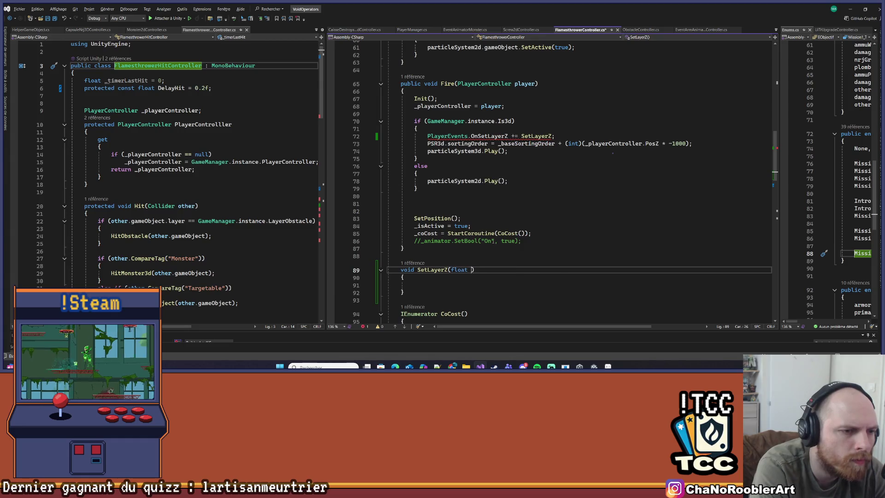
key(BackSpace)
text(Z)
key(ctrl+s)
- Copy the PSR3d.sortingOrder line from Fire into SetLayerZ and save
key(Up)
key(Up)
key(Up)
key(Up)
key(Up)
key(Up)
key(End)
key(Down)
key(Down)
key(Down)
text(PSR3d.sortingOrder = _baseSortingOrder + (int)(_playerController.PosZ * -1000);)
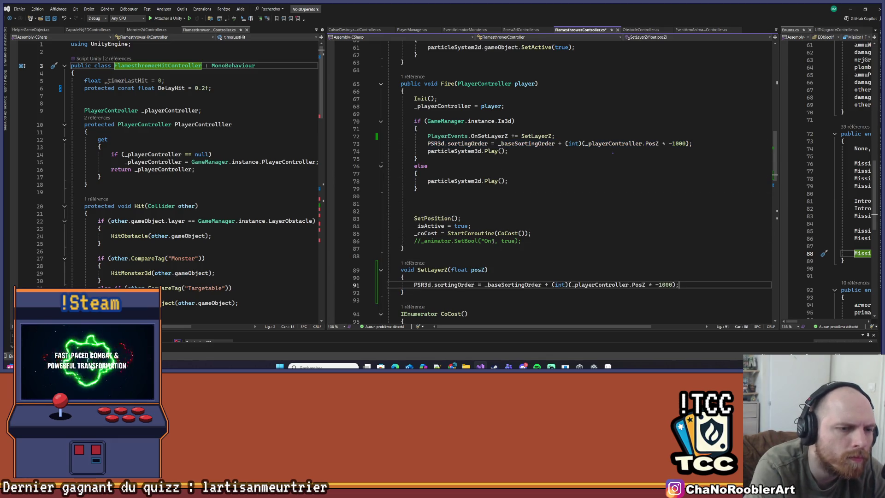
key(ctrl+s)
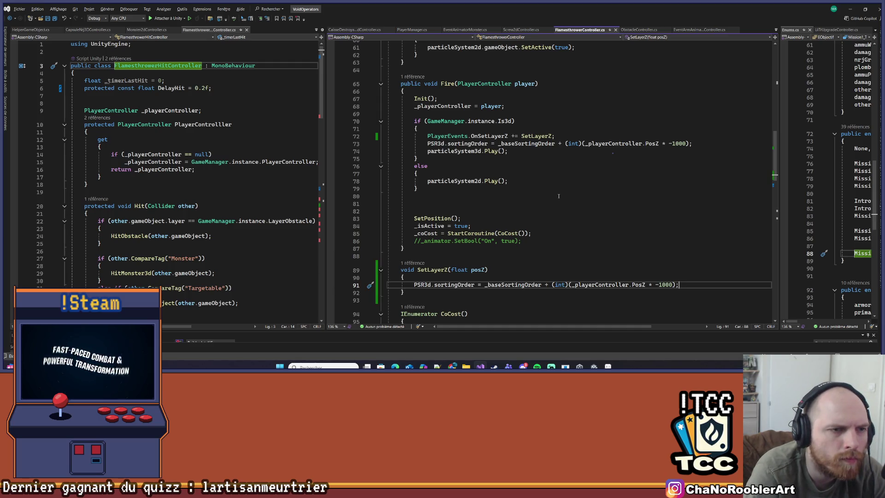
- Replace _playerController.PosZ with posZ in the copied sortingOrder line
scroll(558, 196, down, 2)
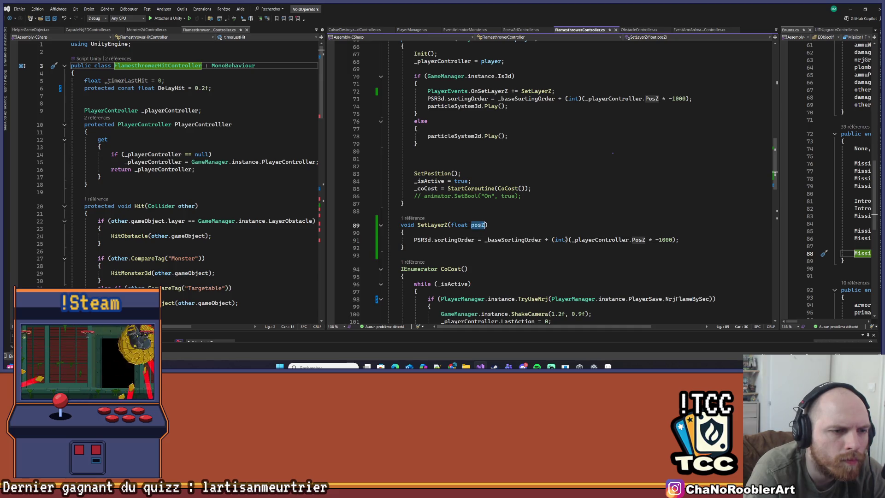
click(571, 240)
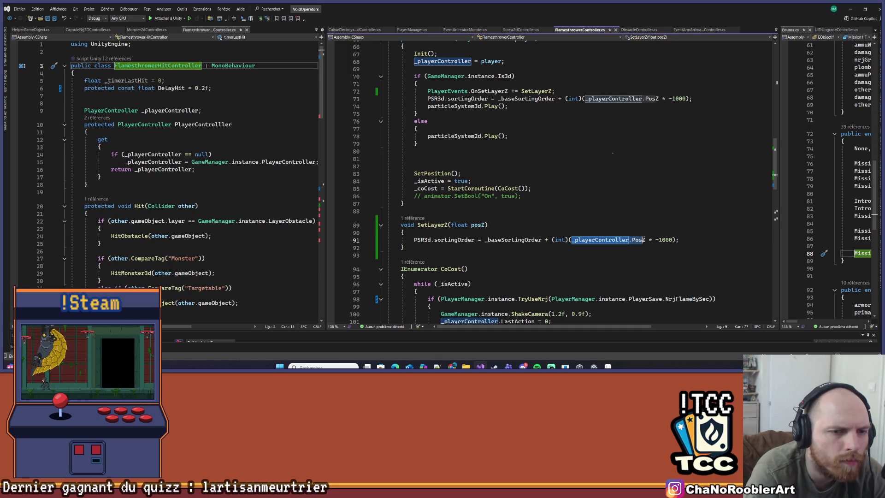
mouse_move(645, 240)
mouse_down()
mouse_move(595, 240)
mouse_move(648, 239)
mouse_up()
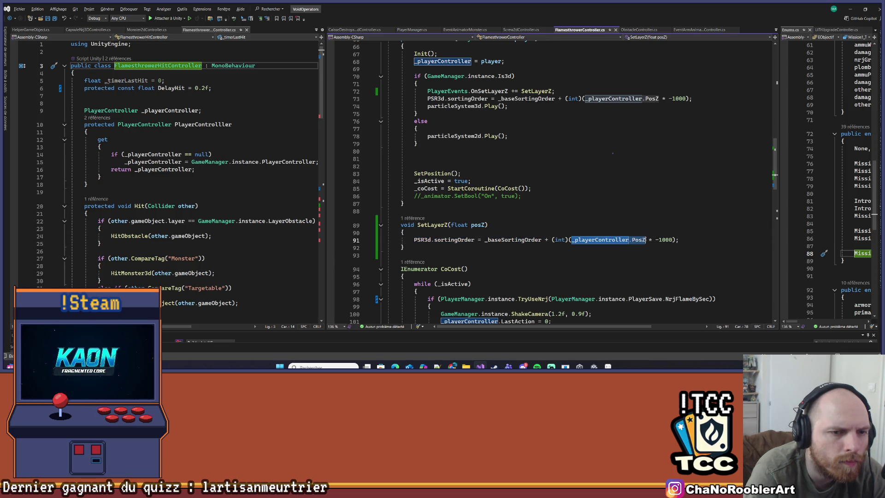
text(posZ)
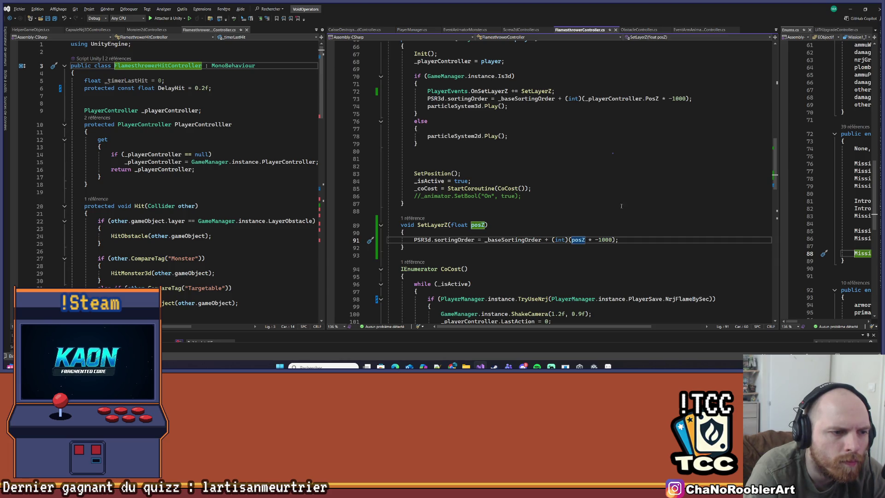
scroll(621, 206, down, 15)
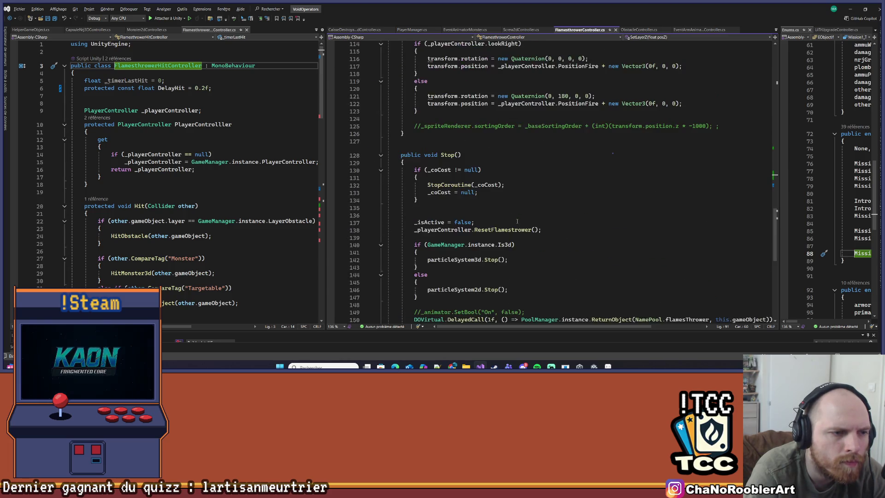
scroll(518, 221, down, 4)
scroll(517, 218, up, 20)
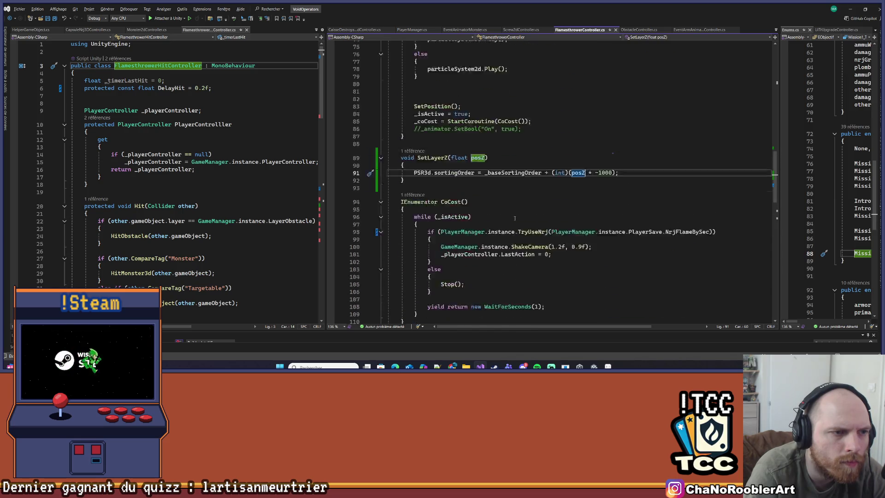
scroll(505, 220, up, 1)
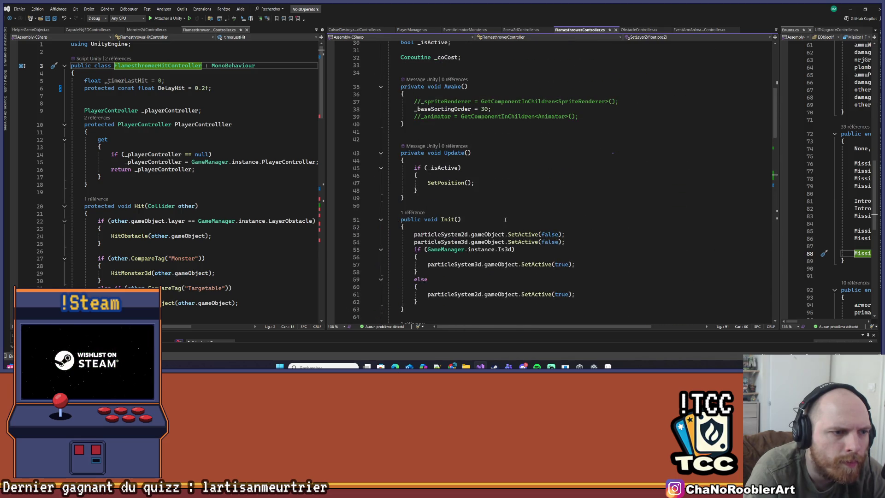
scroll(505, 220, up, 1)
scroll(506, 221, down, 7)
scroll(505, 219, up, 17)
- Generate an empty OnDisable() method after Awake
click(492, 265)
key(Return)
text(Ondi)
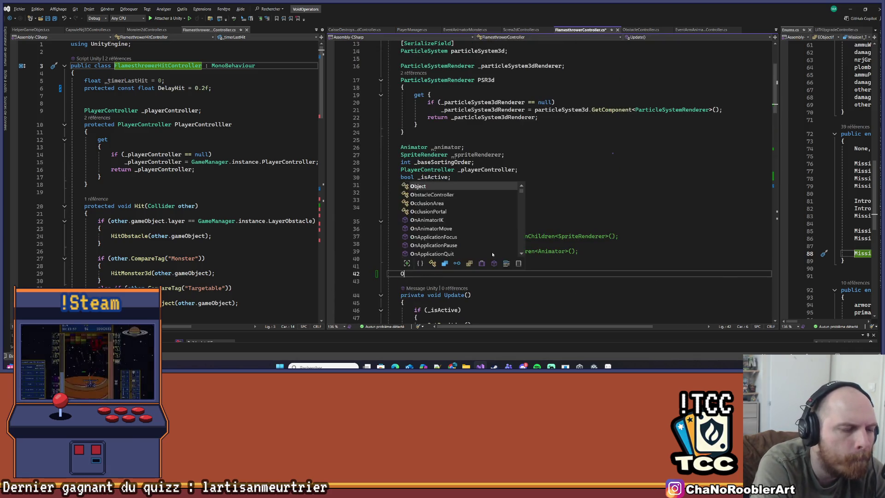
key(Tab)
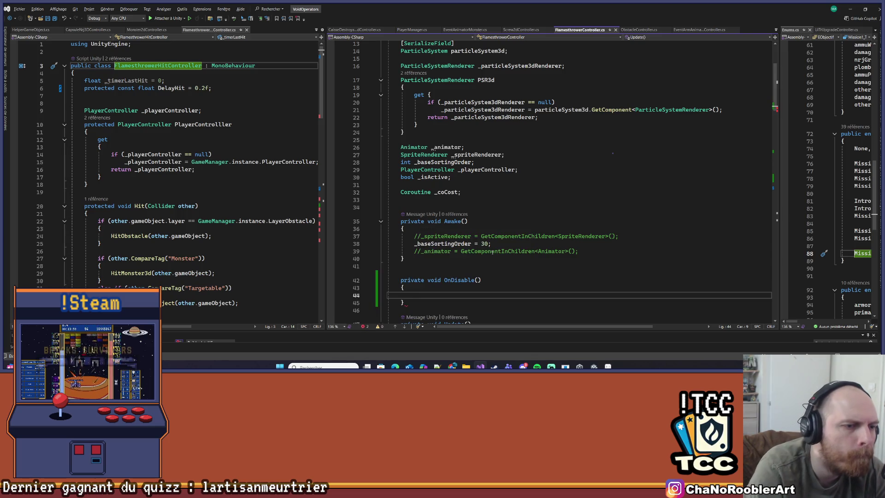
- Paste the OnSetLayerZ subscription into OnDisable, change += to -=, and save
scroll(530, 222, down, 15)
scroll(530, 222, down, 5)
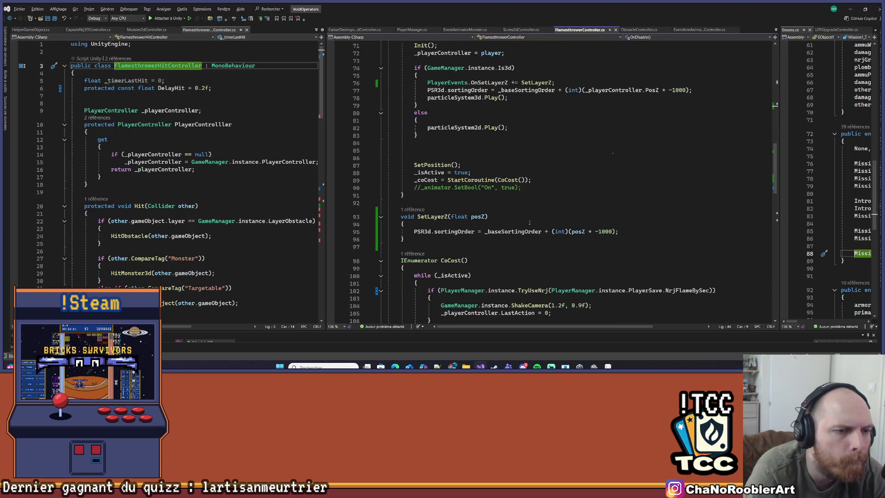
scroll(529, 223, down, 4)
scroll(530, 223, up, 4)
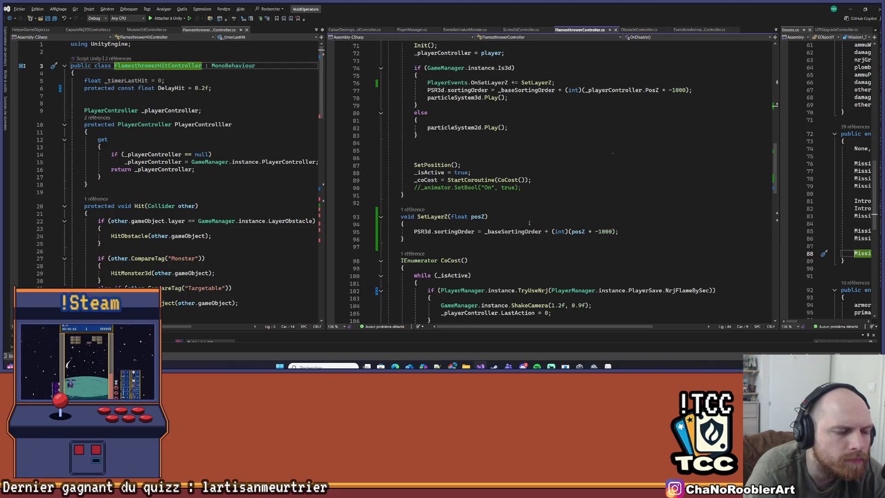
scroll(529, 222, up, 5)
click(736, 217)
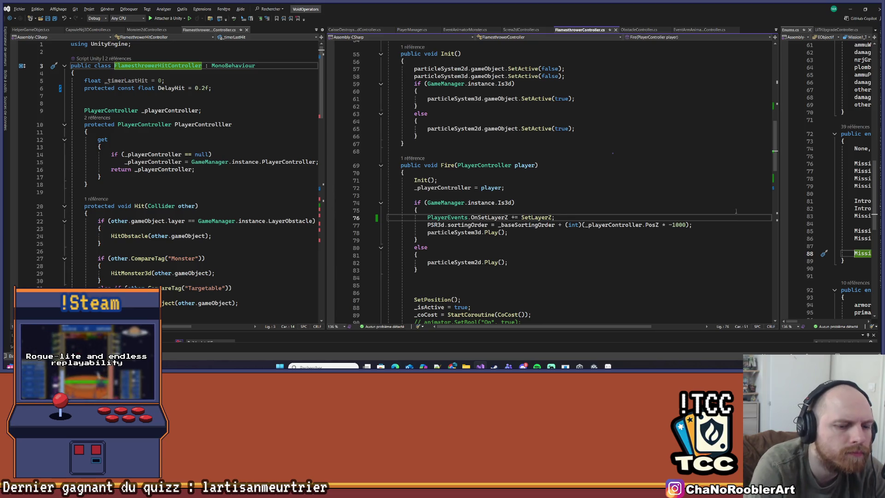
key(shift+Home)
key(ctrl+c)
scroll(553, 163, up, 6)
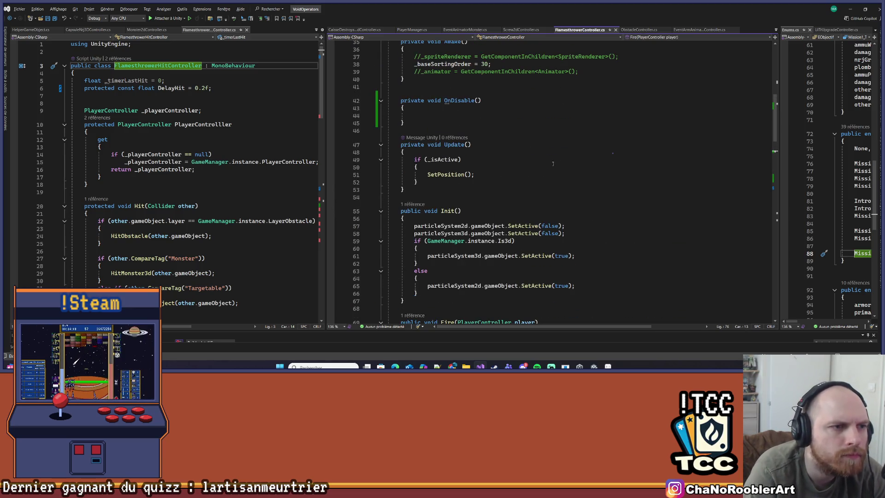
click(464, 118)
key(ctrl+v)
key(Delete)
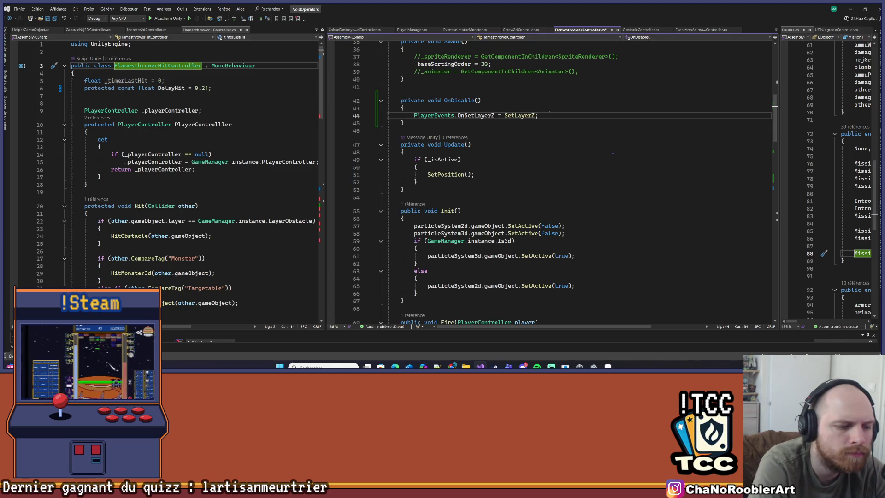
text(-)
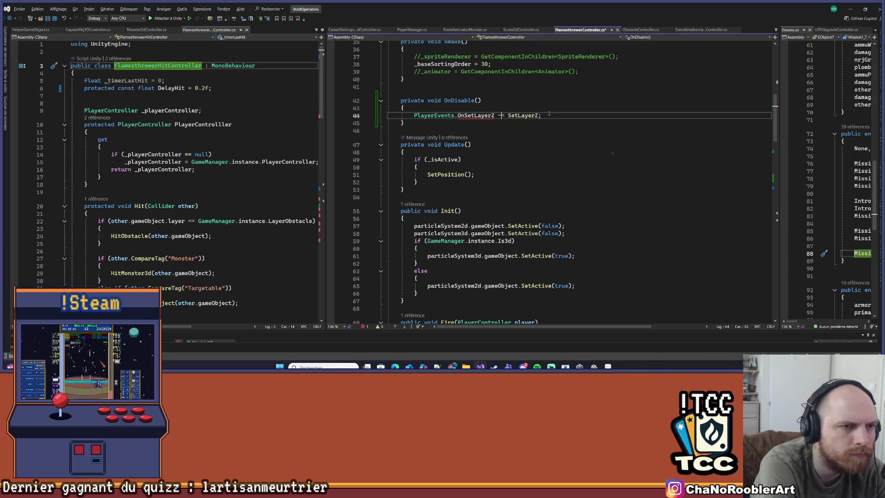
key(ctrl+s)
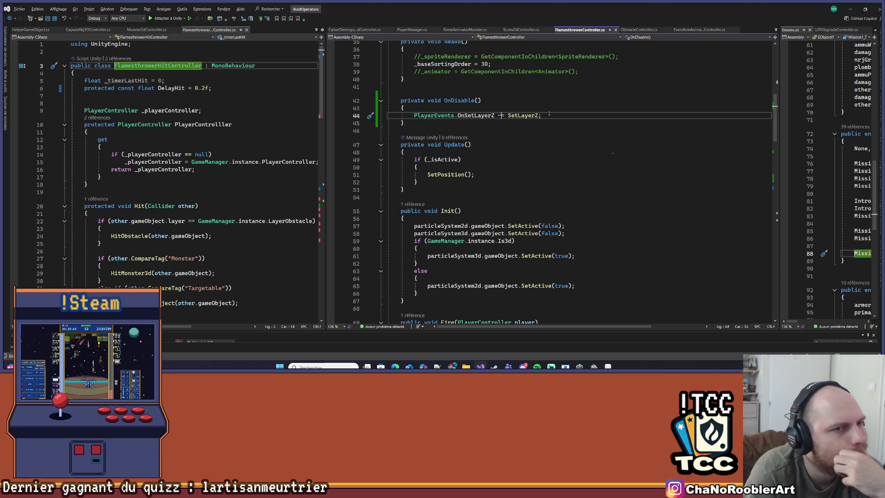
- Confirm the script reports no problems, then switch to the Unity editor
scroll(549, 113, down, 7)
click(642, 232)
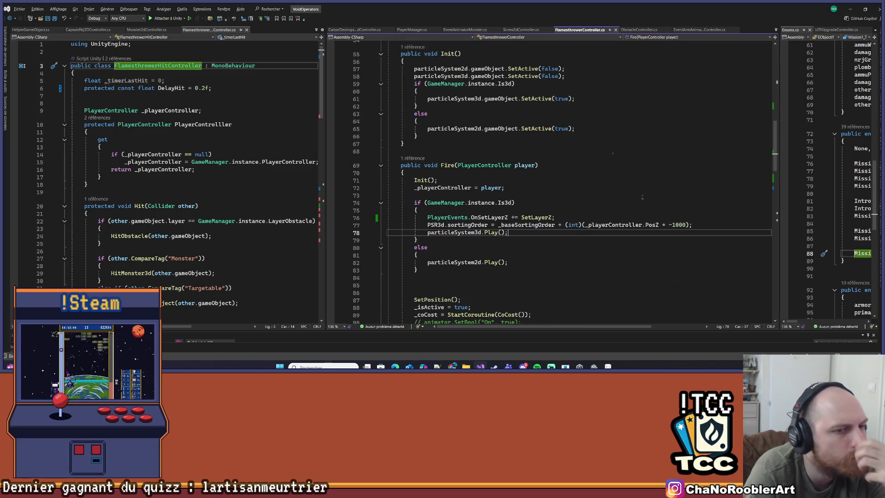
scroll(642, 198, down, 2)
scroll(643, 192, down, 3)
click(595, 210)
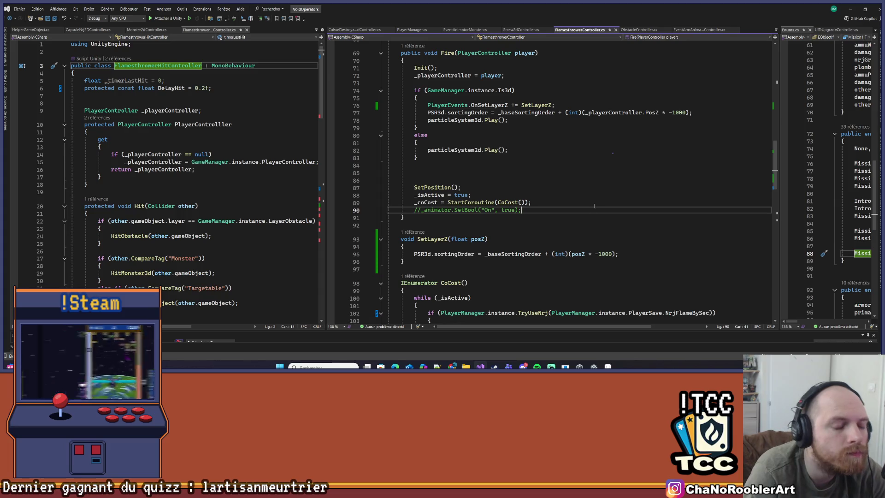
key(alt+Tab)
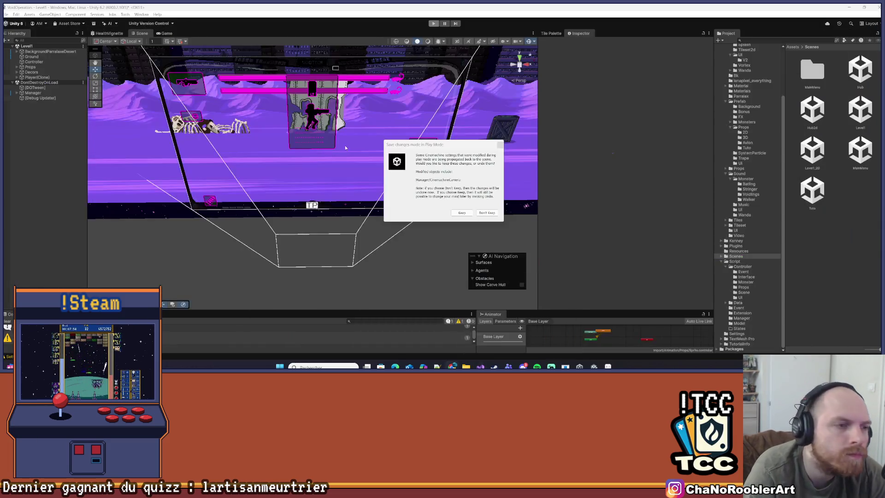
- Discard Play Mode changes, play-test the flamethrower against desert monsters, then stop Play Mode
click(500, 145)
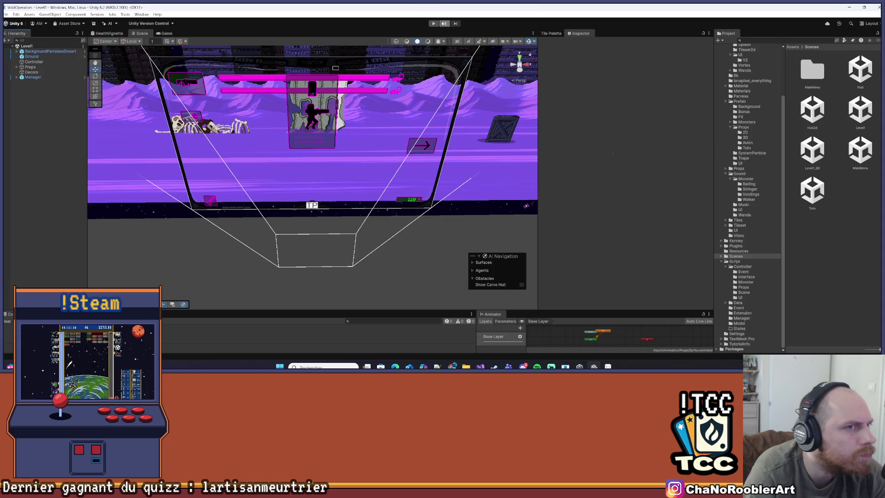
click(436, 24)
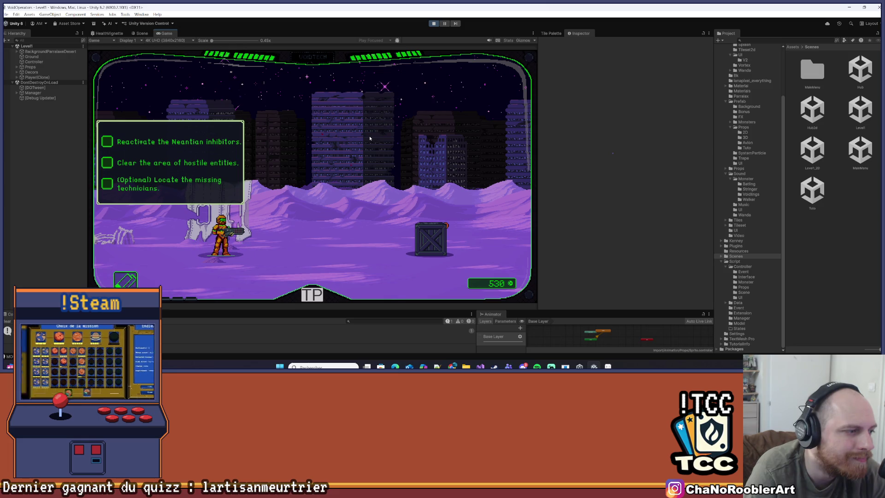
key(d)
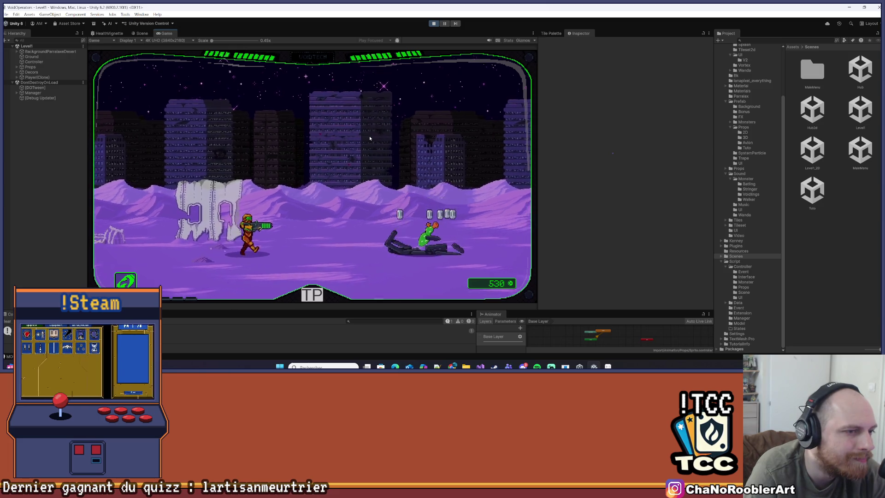
key(d)
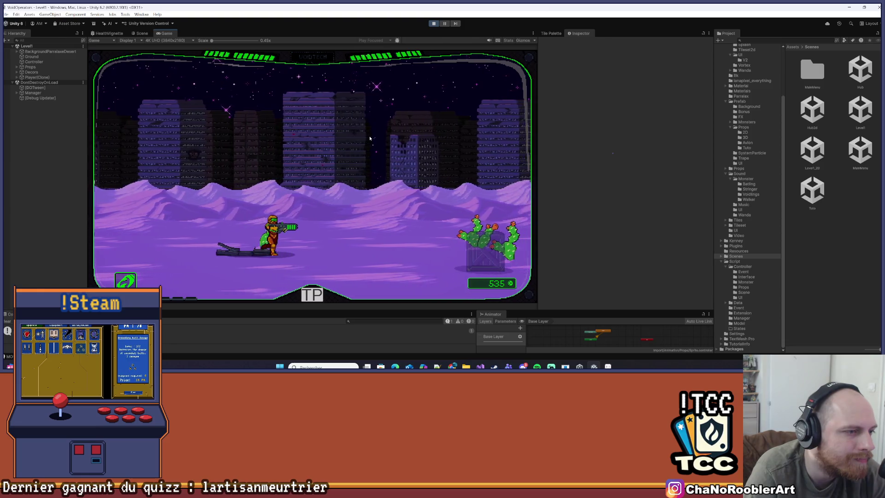
key(d)
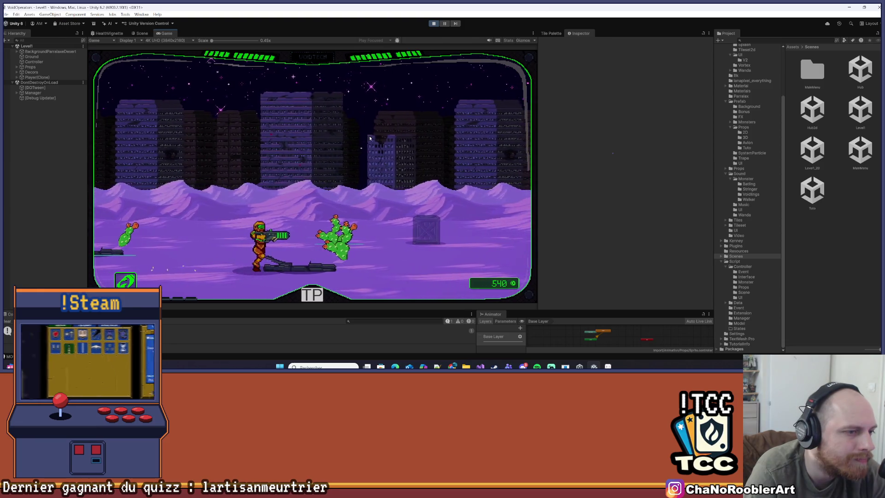
key(a)
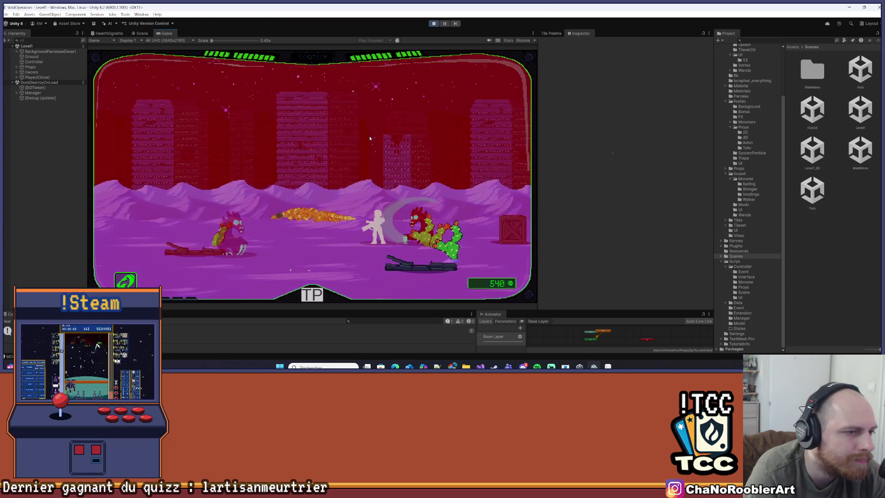
key(a)
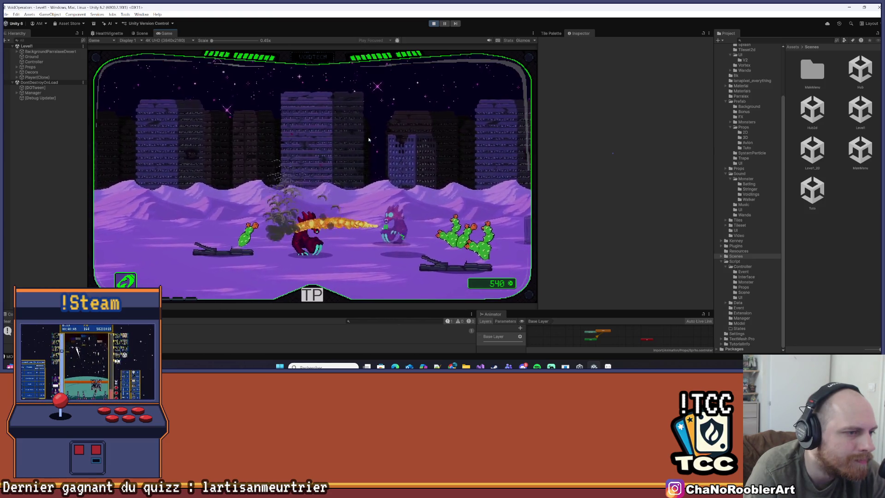
key(a)
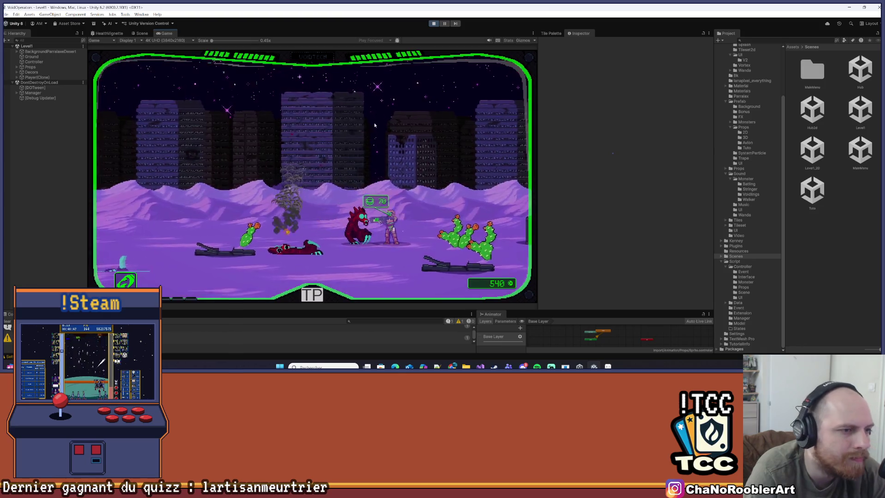
key(a)
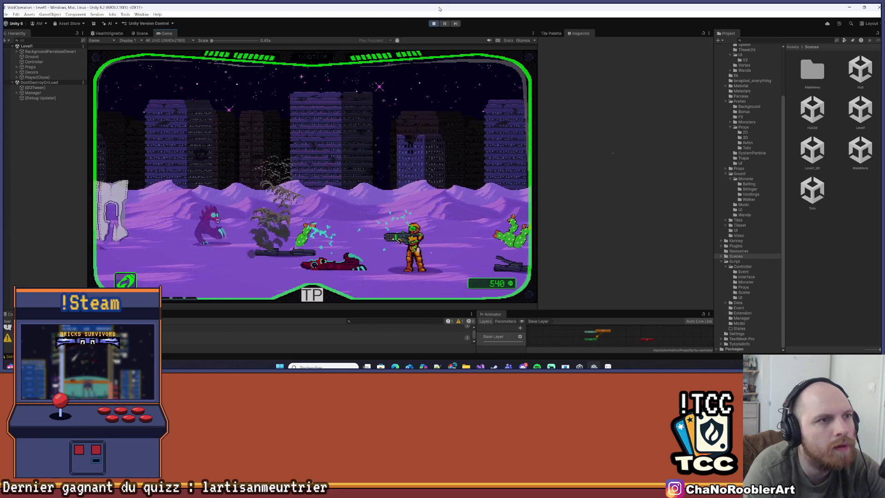
click(432, 24)
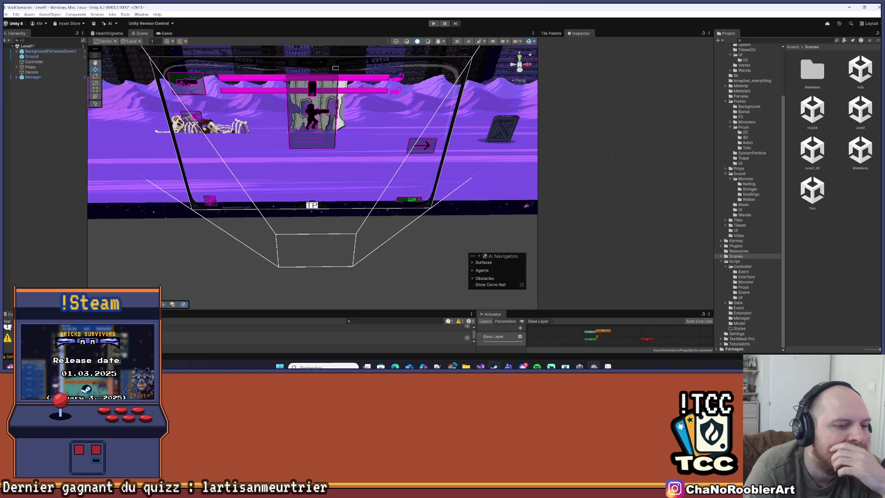
- Switch from Unity back to Visual Studio
key(alt+Tab)
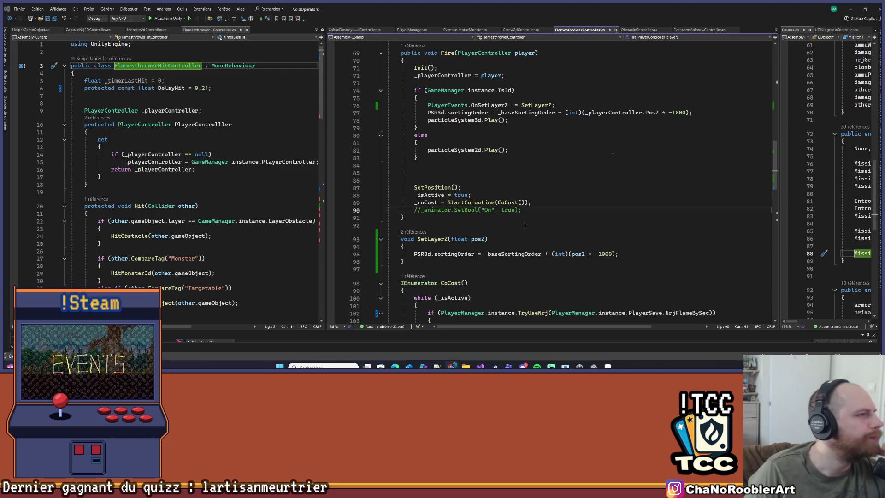
- Review PlayerManager.cs PlayerSave defaults, e.g. DamageFlame 10 and NrjFlameBySec 15
scroll(461, 138, down, 13)
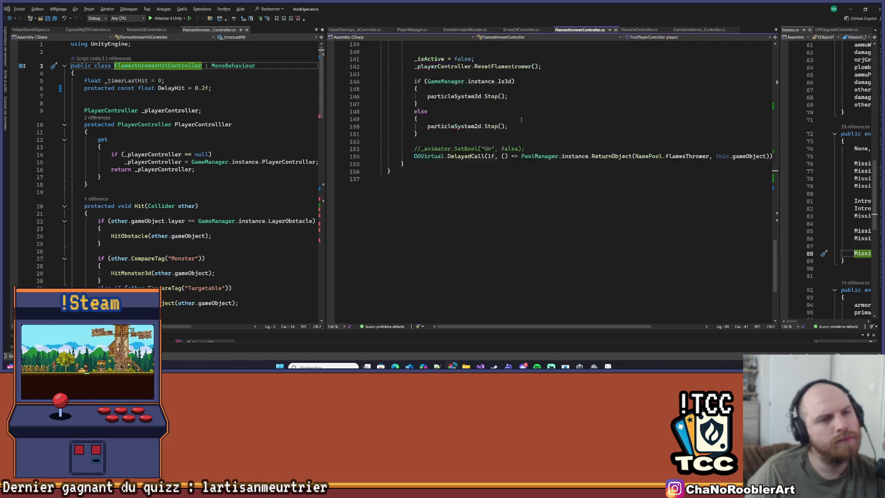
click(407, 31)
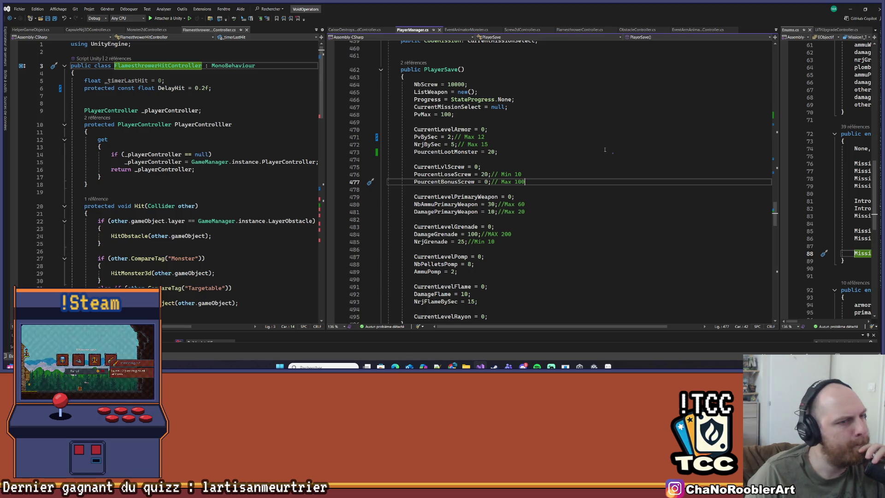
scroll(604, 148, down, 1)
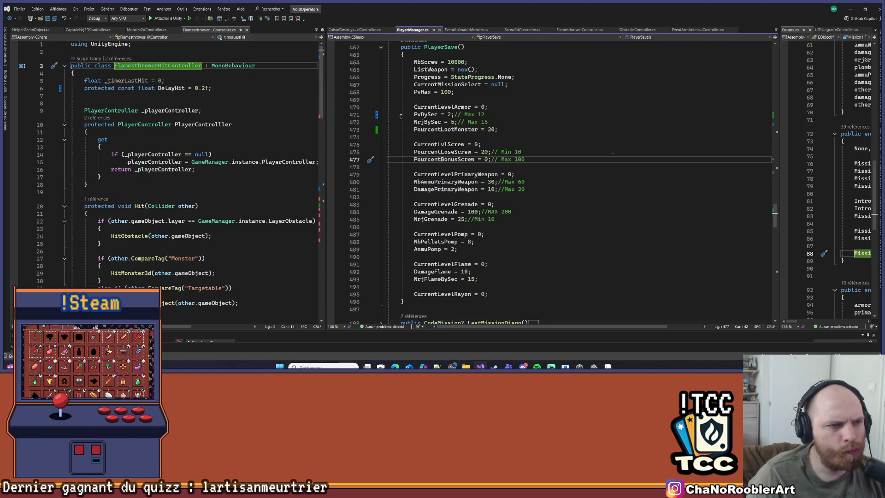
drag(405, 115, 489, 123)
click(505, 129)
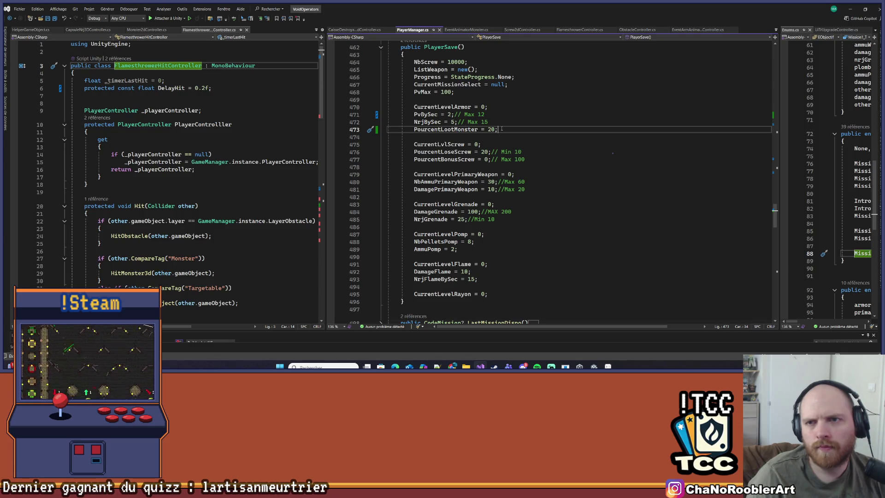
scroll(500, 176, down, 1)
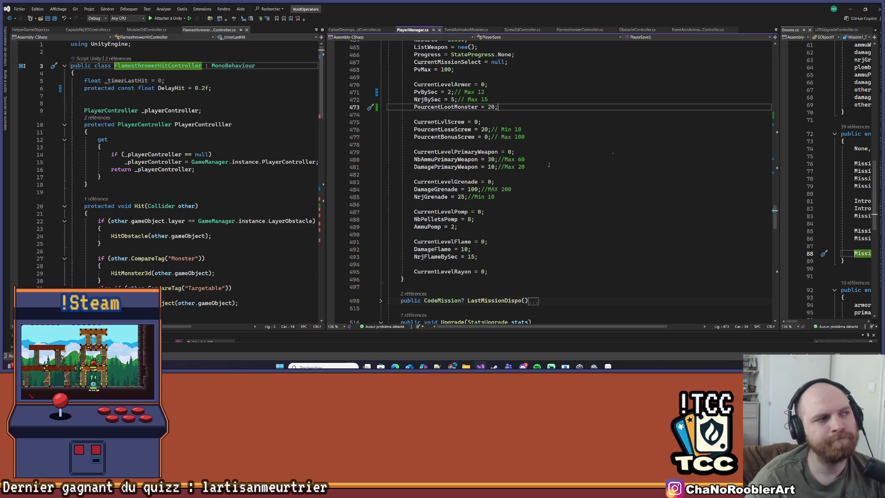
drag(331, 125, 412, 115)
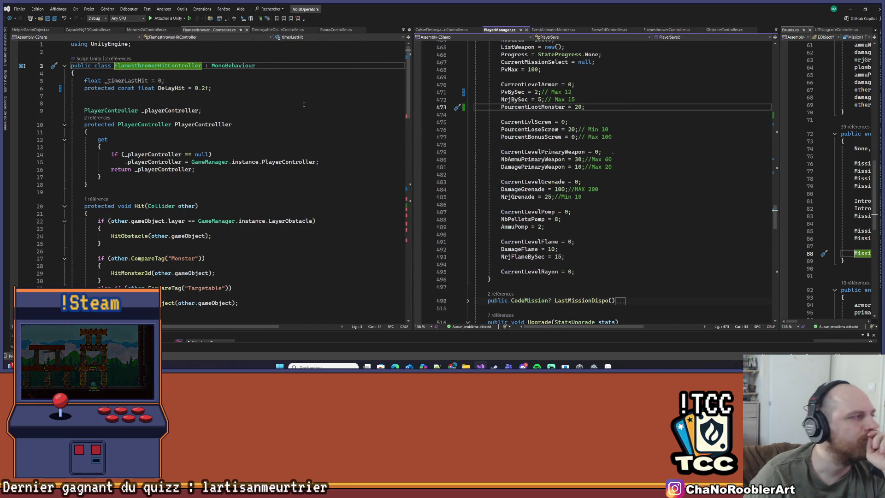
- Open PlayerController.cs and go to NRJ_SECONDARY_ATTACK_SHOTGUN's definition, valued 25
click(404, 30)
scroll(442, 318, down, 13)
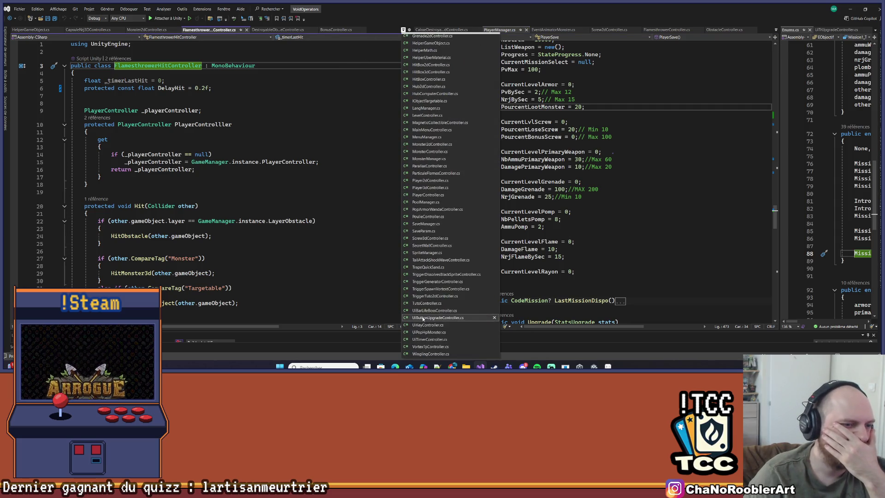
click(417, 195)
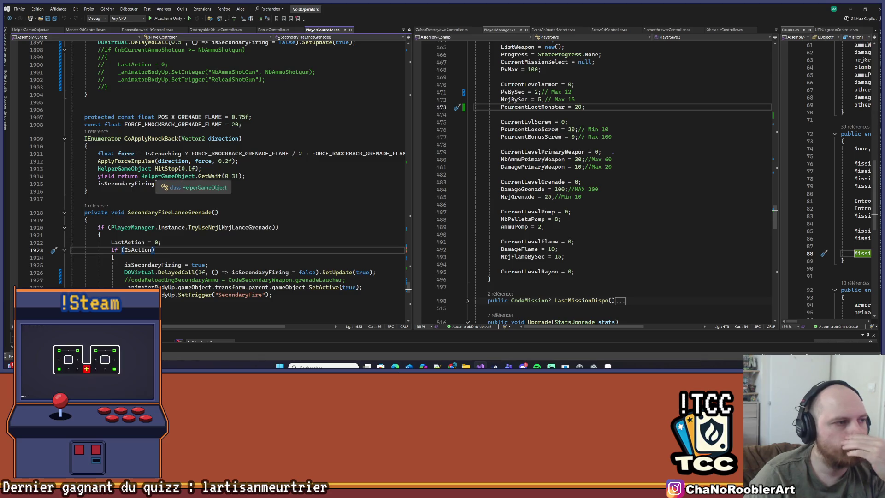
scroll(288, 108, up, 4)
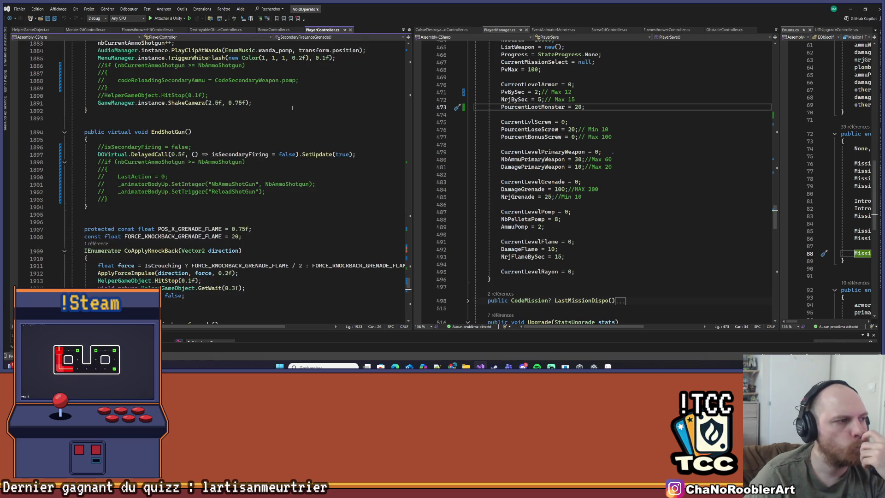
scroll(288, 109, up, 4)
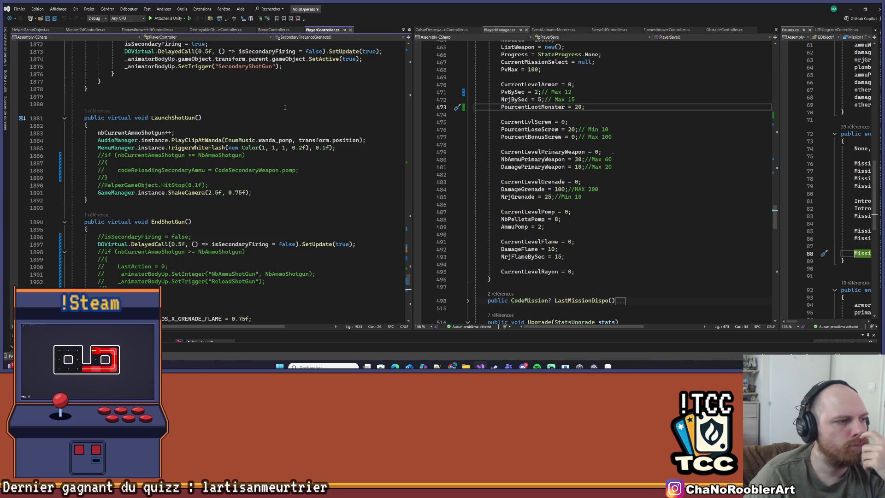
scroll(282, 108, up, 4)
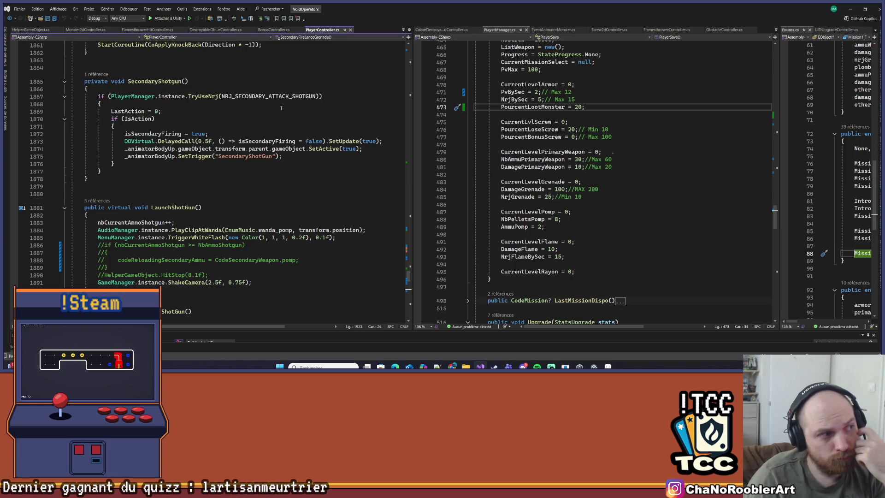
right_click(252, 100)
click(280, 151)
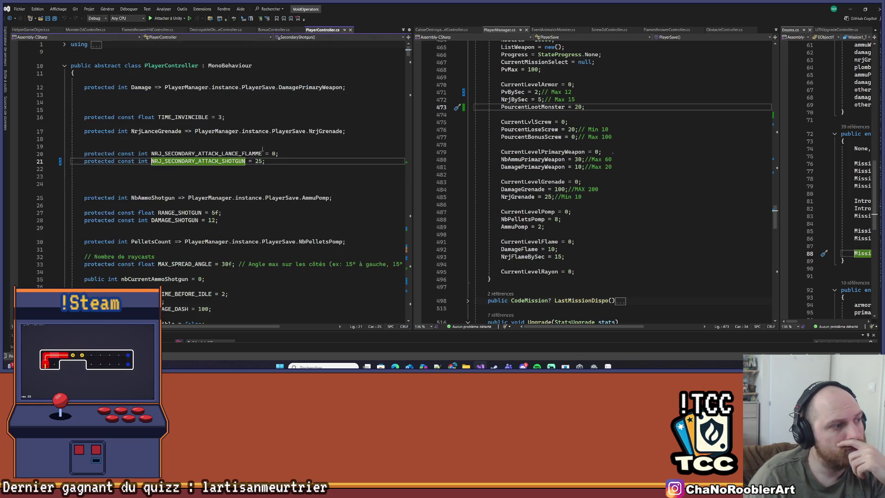
mouse_move(265, 151)
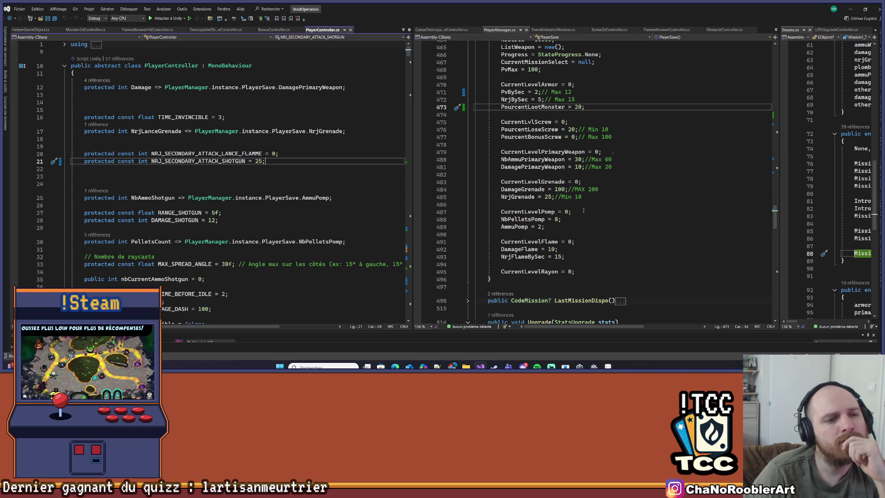
double_click(558, 256)
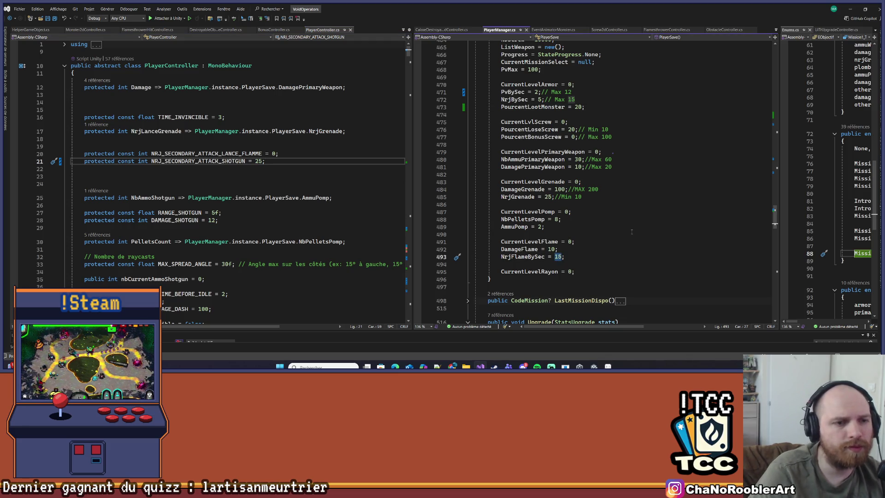
scroll(624, 226, up, 14)
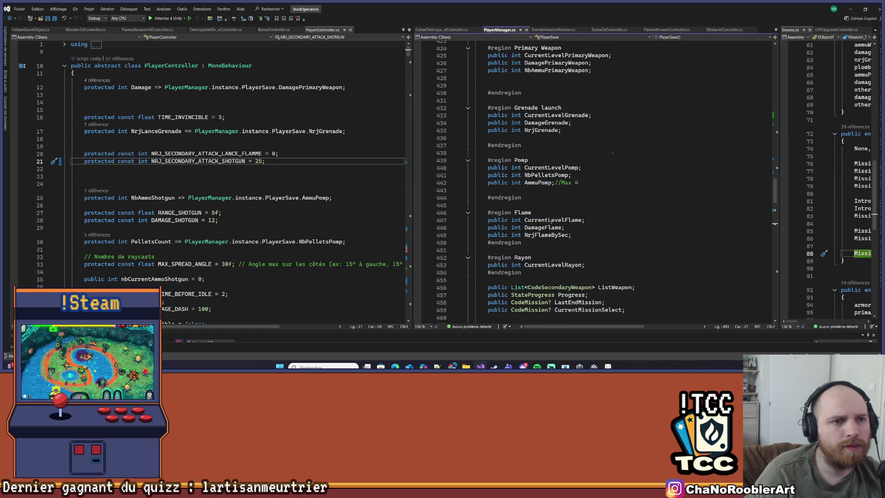
scroll(584, 160, up, 9)
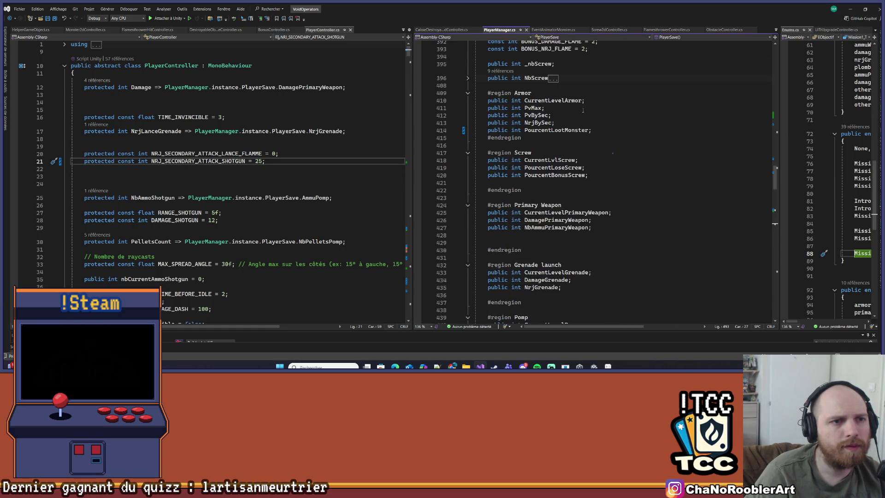
scroll(605, 154, down, 10)
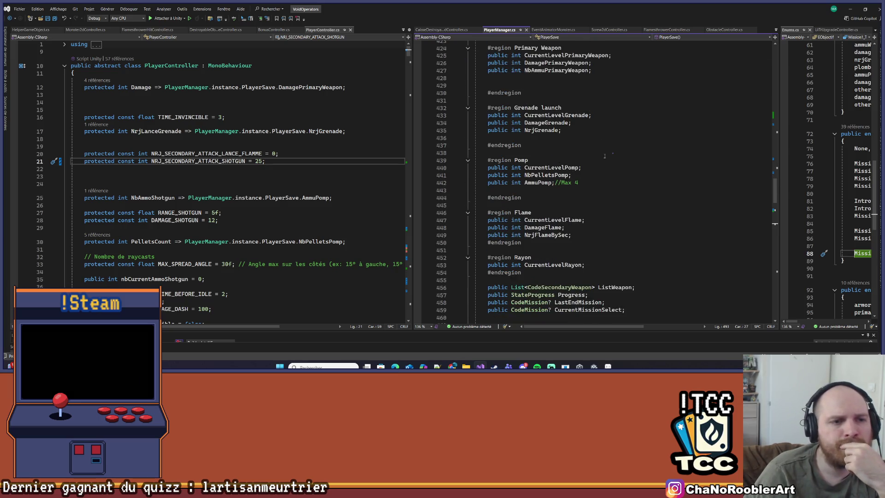
scroll(604, 156, down, 8)
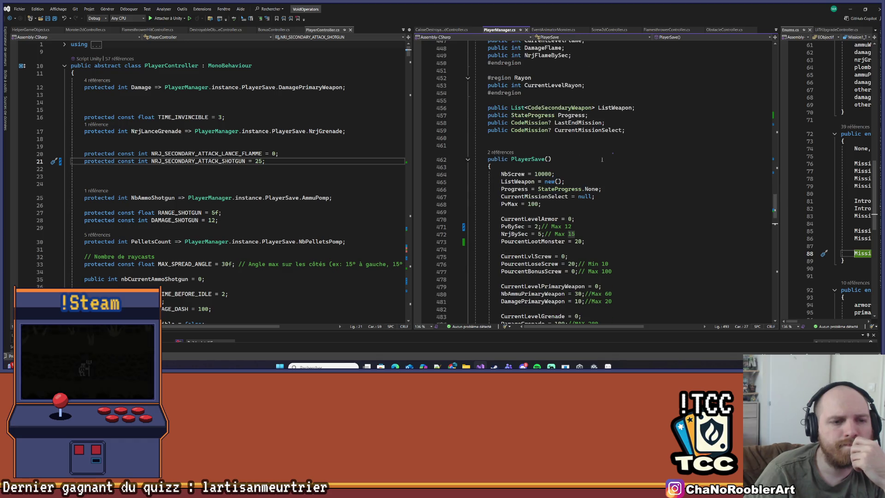
scroll(602, 159, down, 4)
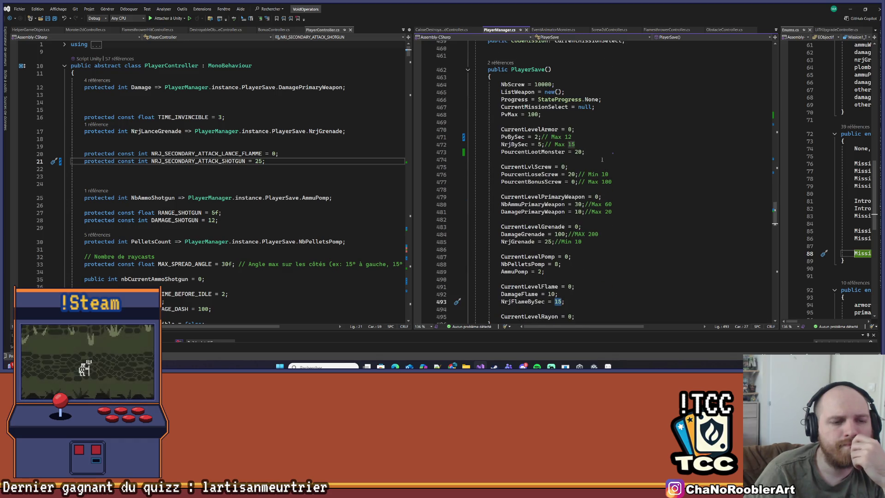
scroll(602, 159, up, 8)
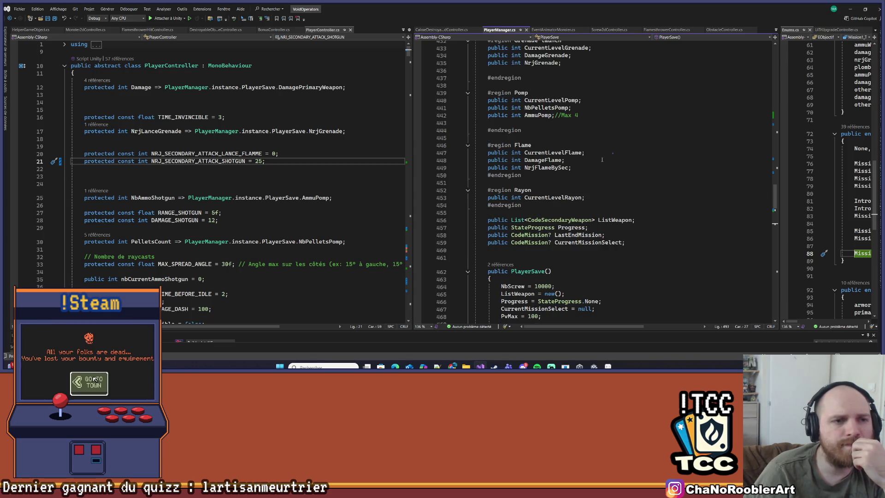
scroll(602, 159, up, 3)
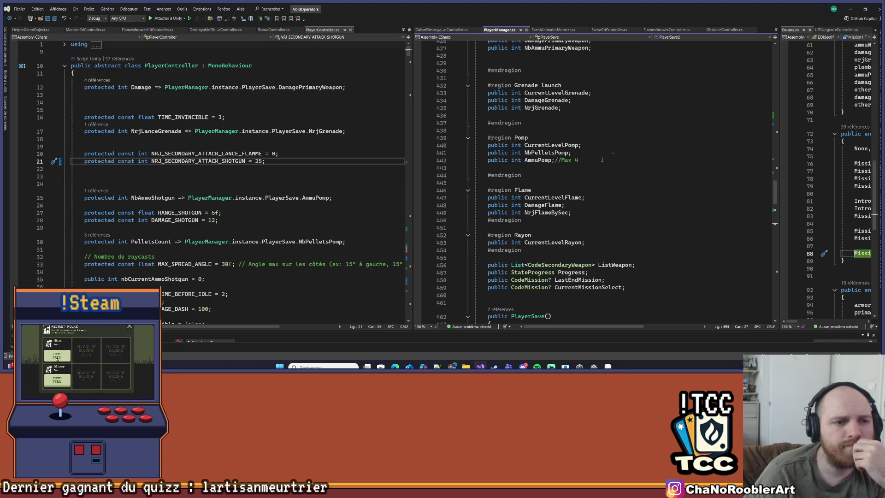
scroll(599, 166, up, 15)
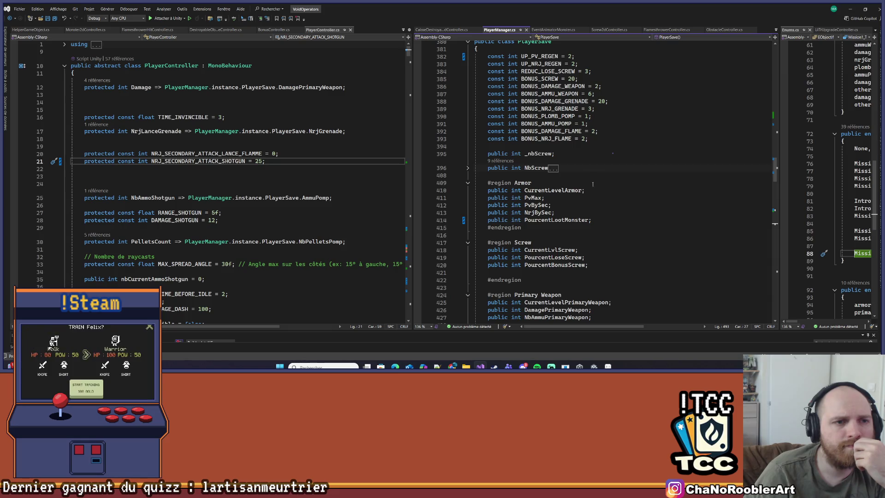
scroll(599, 184, down, 20)
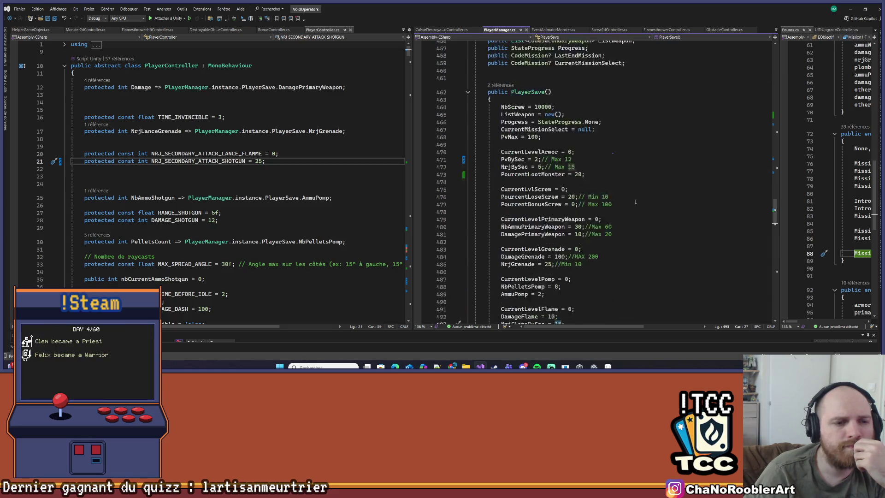
scroll(635, 202, down, 5)
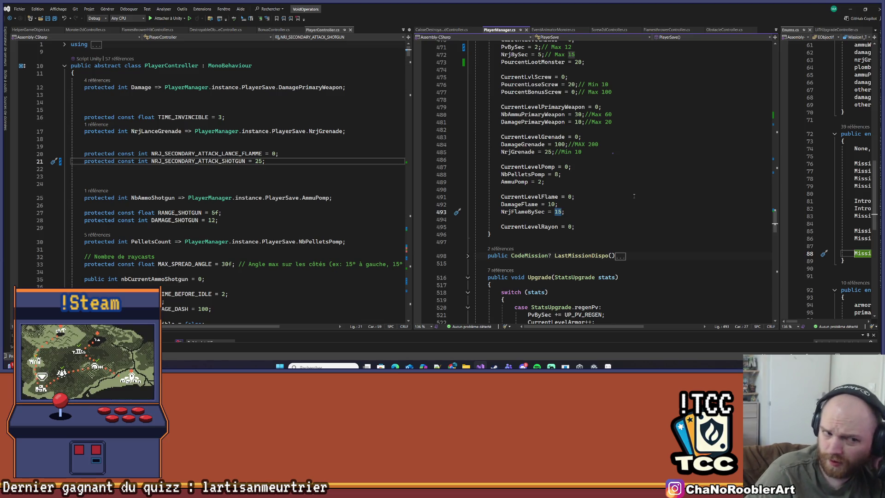
scroll(617, 189, up, 8)
scroll(617, 189, up, 8)
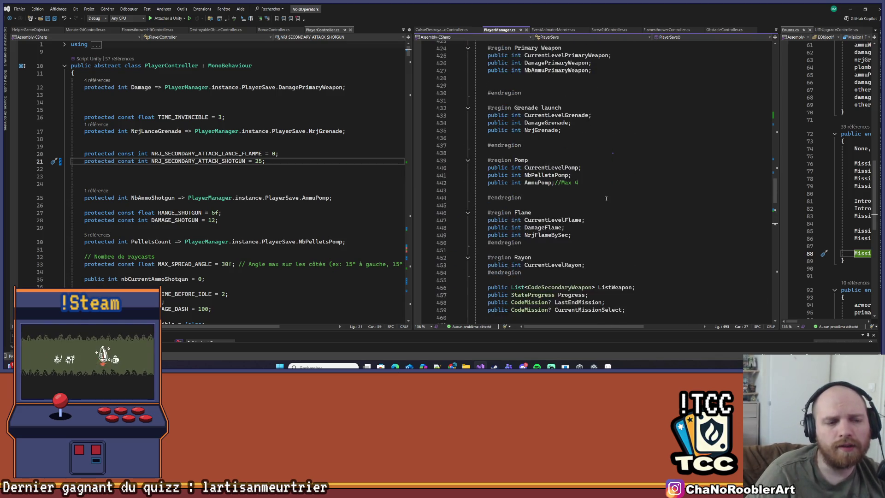
scroll(607, 199, down, 2)
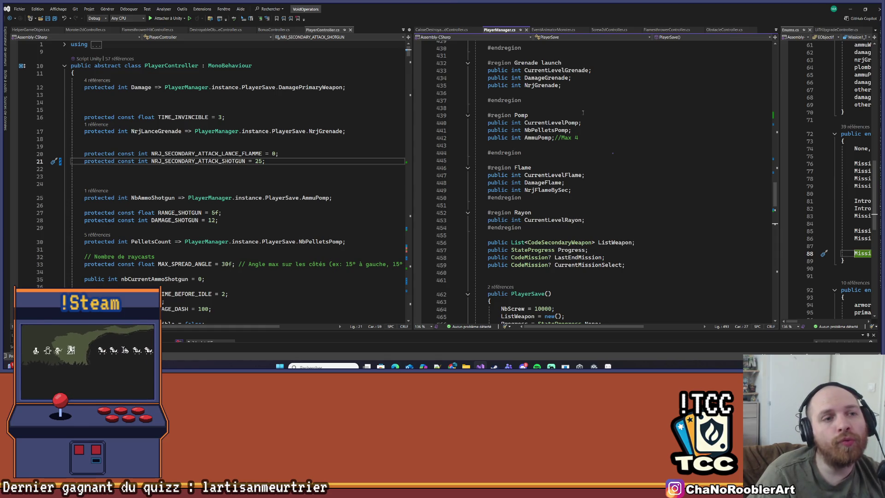
scroll(646, 175, up, 3)
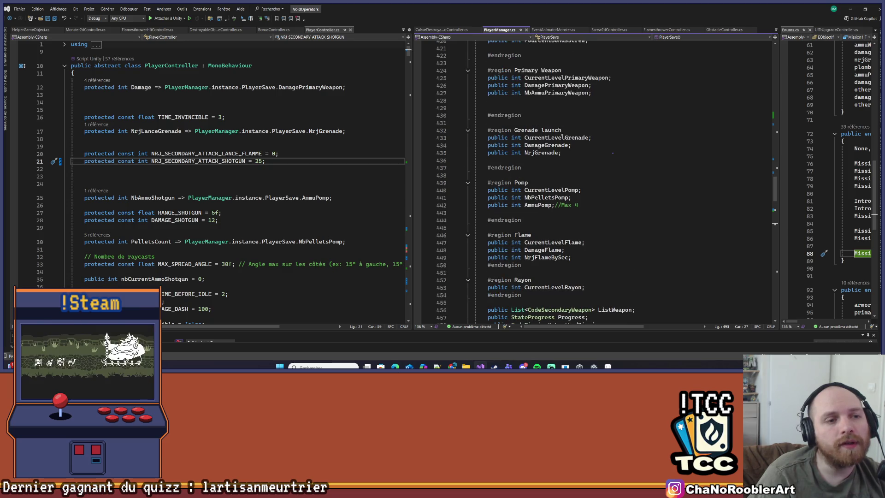
scroll(645, 175, down, 2)
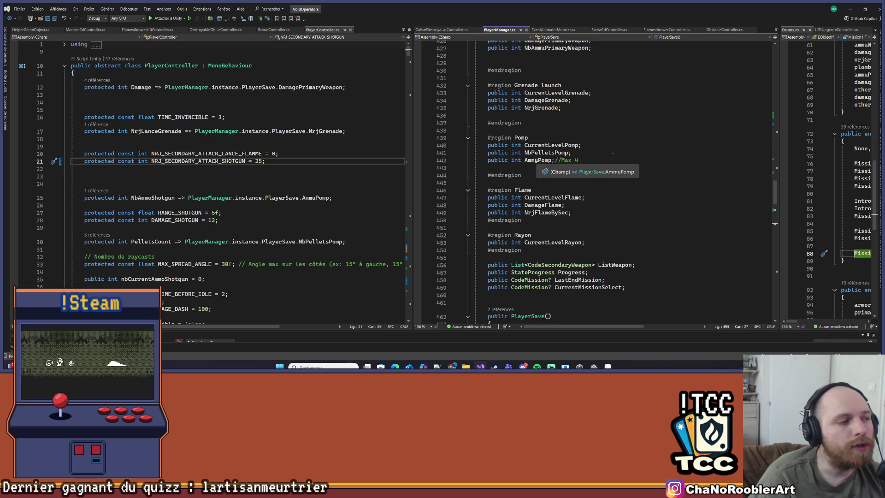
click(205, 169)
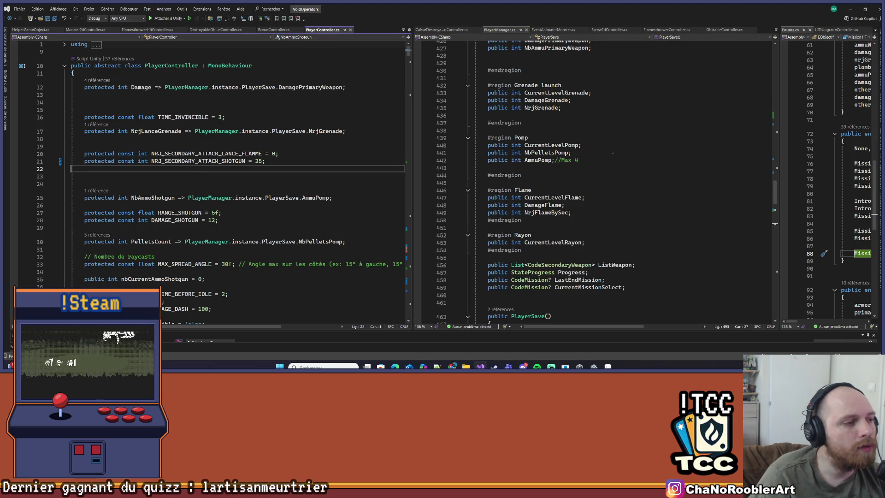
- Rename the AmmuPomp field to NrjPomp, drop its Max 4 comment, and begin renaming BONUS_AMMU_POMP
click(537, 159)
double_click(537, 160)
text(Nrj)
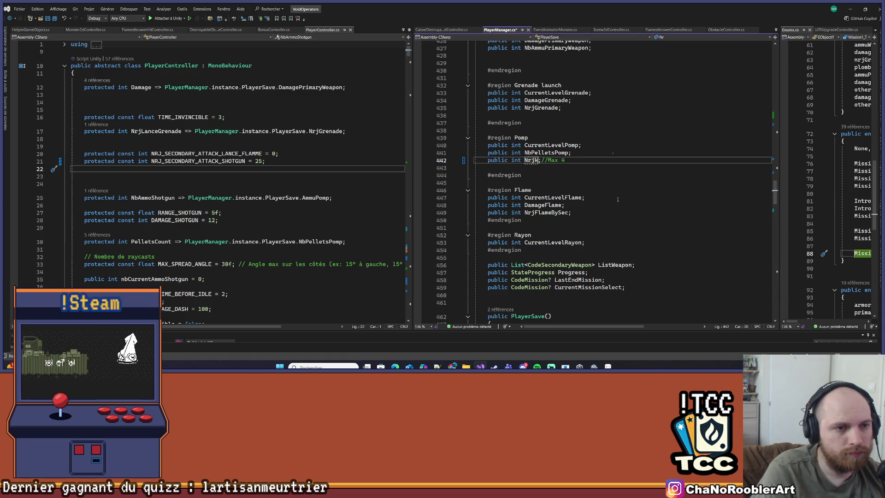
text(omp)
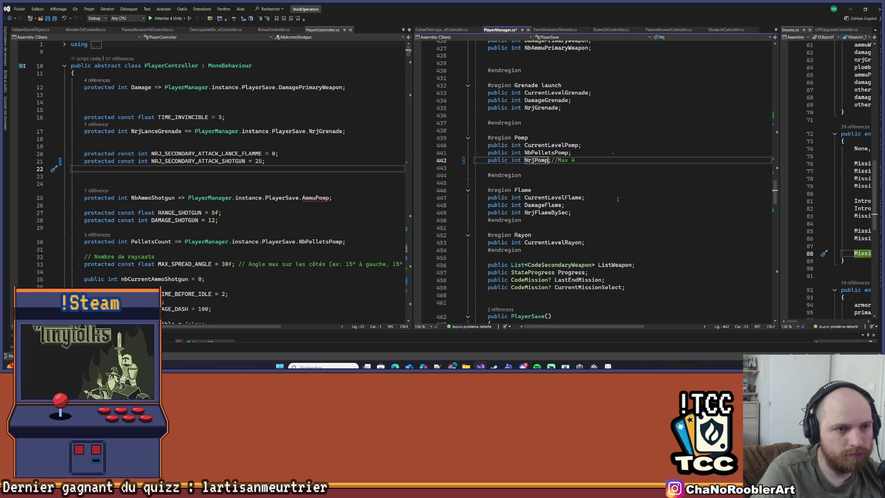
key(BackSpace)
key(BackSpace)
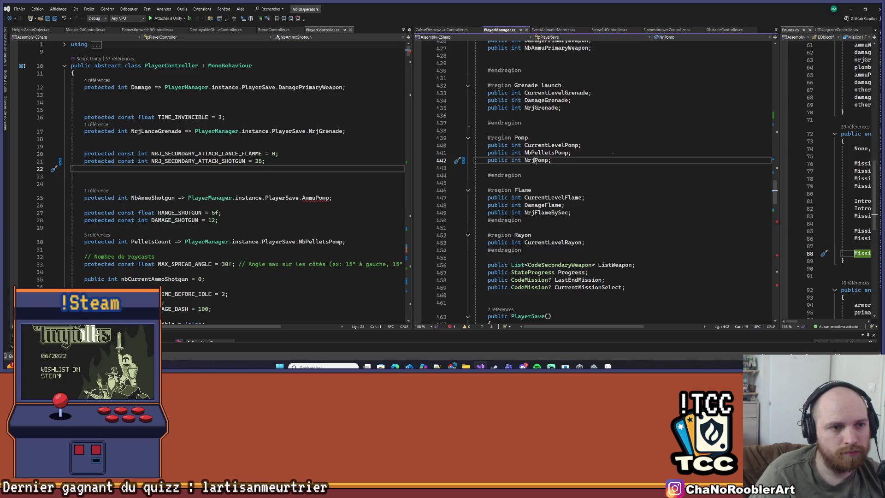
key(BackSpace)
scroll(555, 176, up, 17)
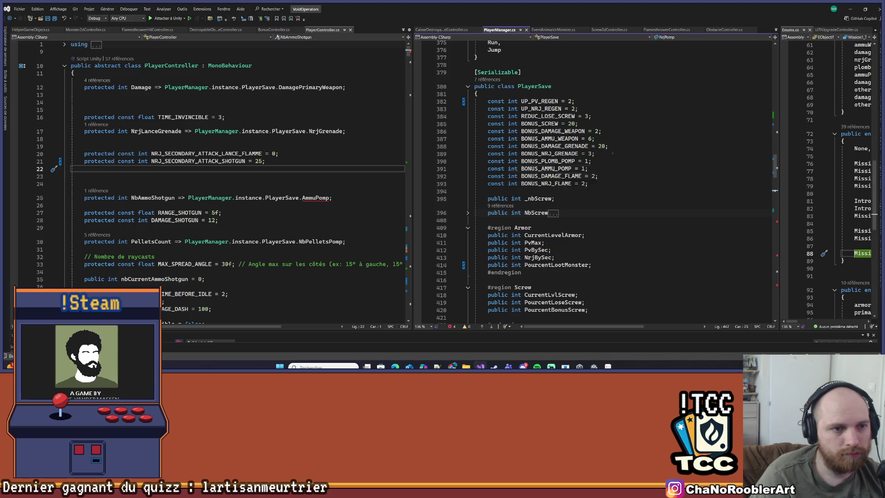
click(541, 169)
key(BackSpace)
key(BackSpace)
key(BackSpace)
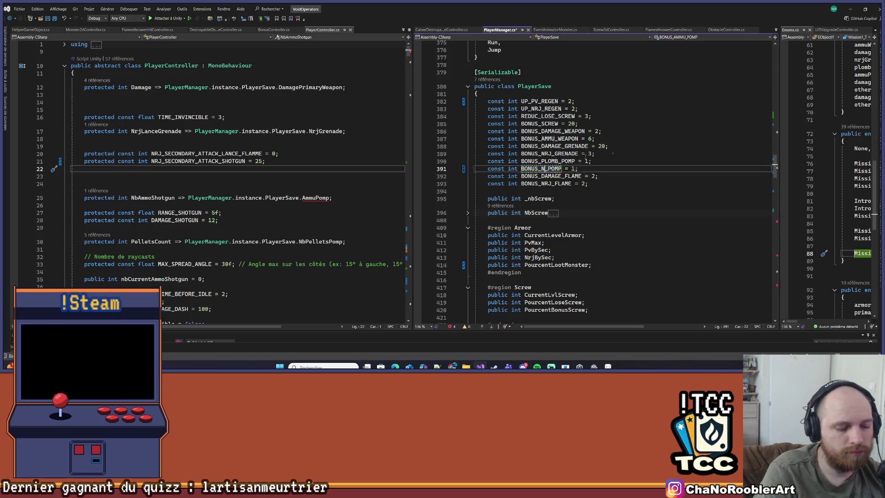
- Finish renaming the constant to BONUS_NRJ_POMP and change its value from 1 to 2
text(NRJ)
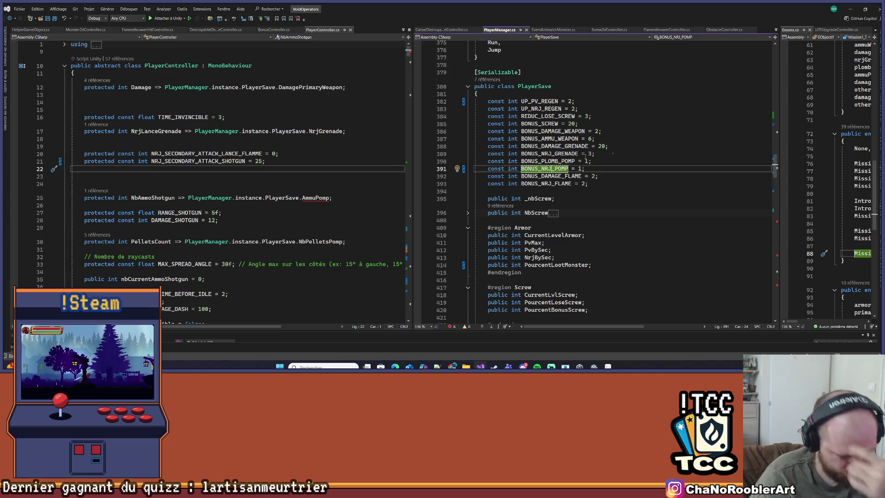
key(ctrl+Right)
key(ctrl+Right)
key(Delete)
text(2)
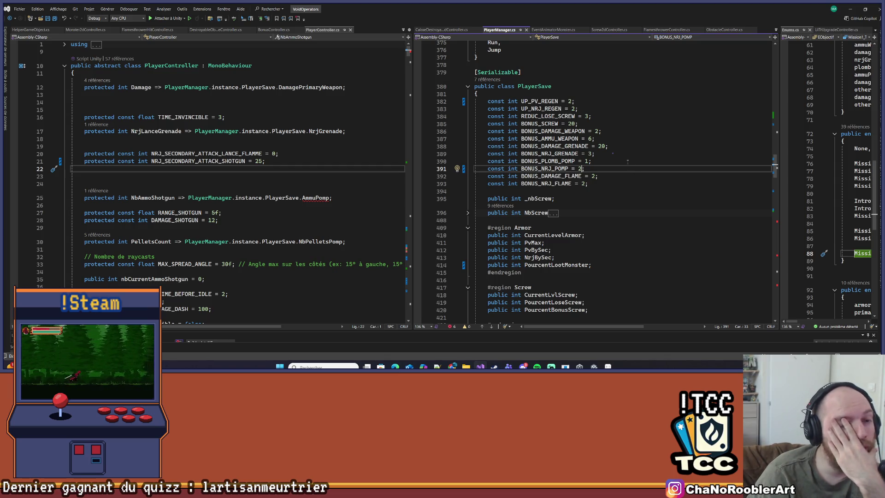
- In the PlayerSave constructor, replace AmmuPomp = 2 with NrjPomp = 25
scroll(628, 162, down, 20)
scroll(621, 169, down, 9)
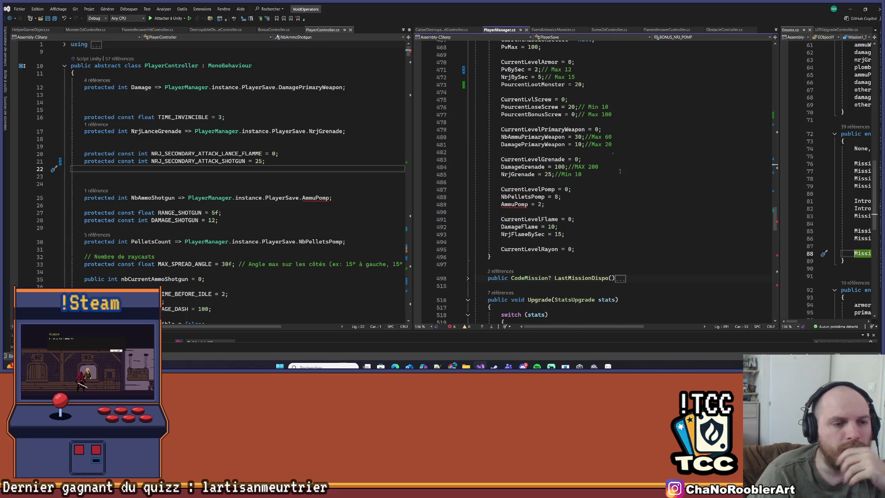
scroll(619, 172, up, 18)
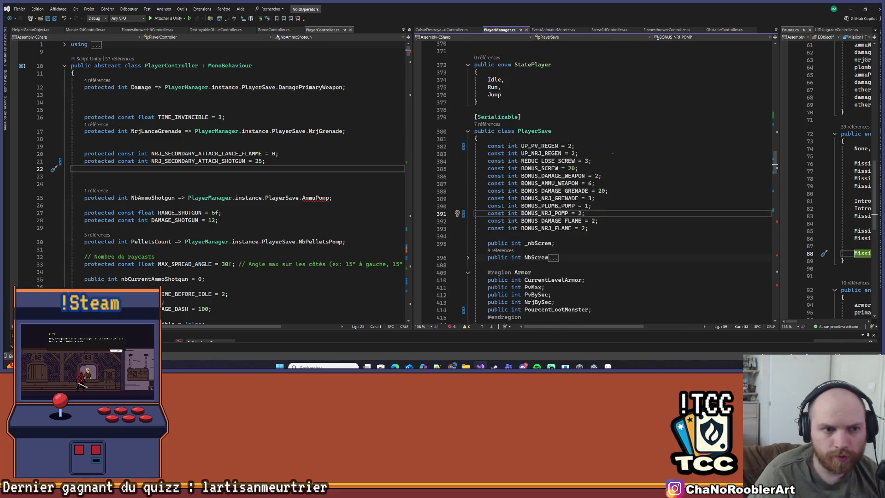
scroll(554, 230, down, 8)
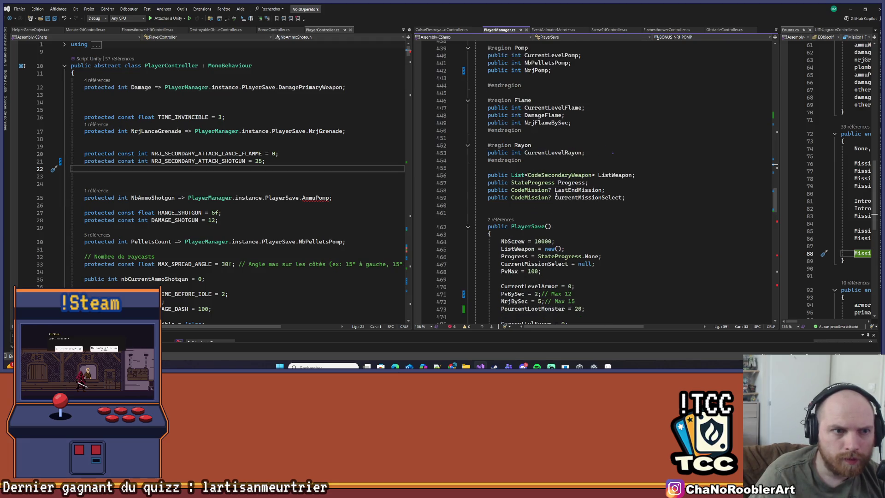
scroll(553, 189, up, 2)
click(545, 115)
scroll(671, 177, down, 10)
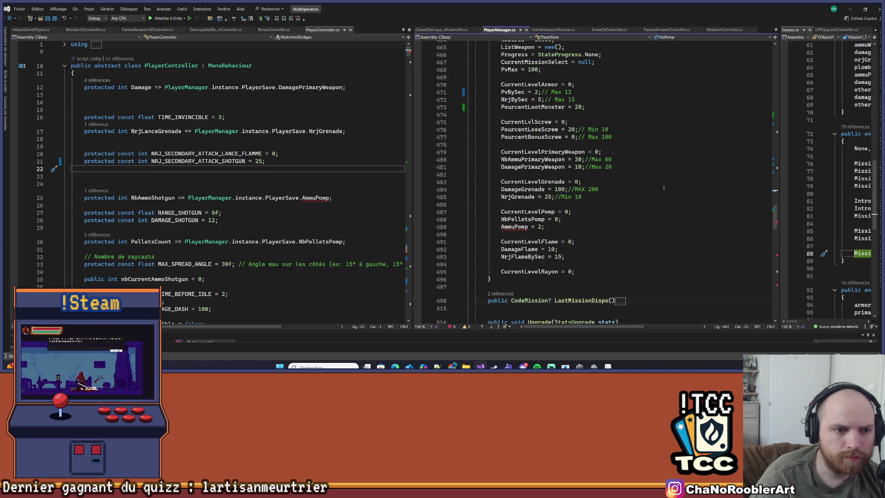
click(511, 228)
key(ctrl+BackSpace)
text(NrjPomp)
key(Right)
key(Right)
key(Right)
key(Delete)
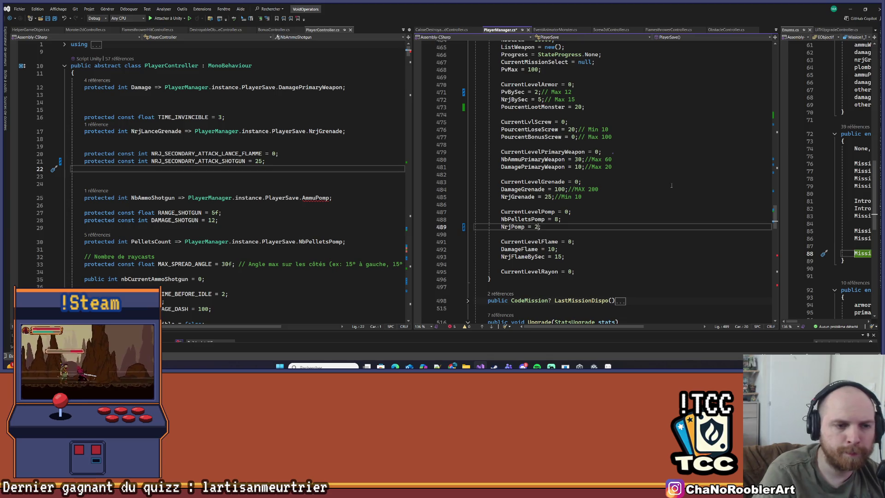
text(5)
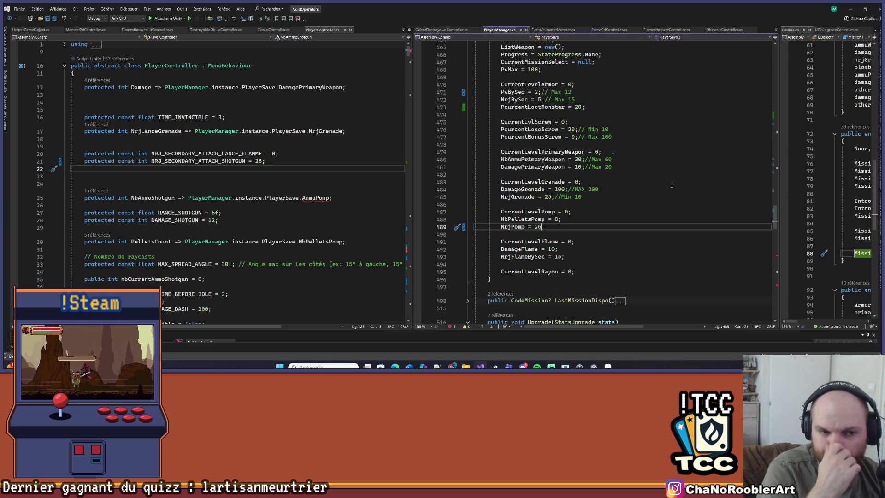
scroll(671, 185, down, 9)
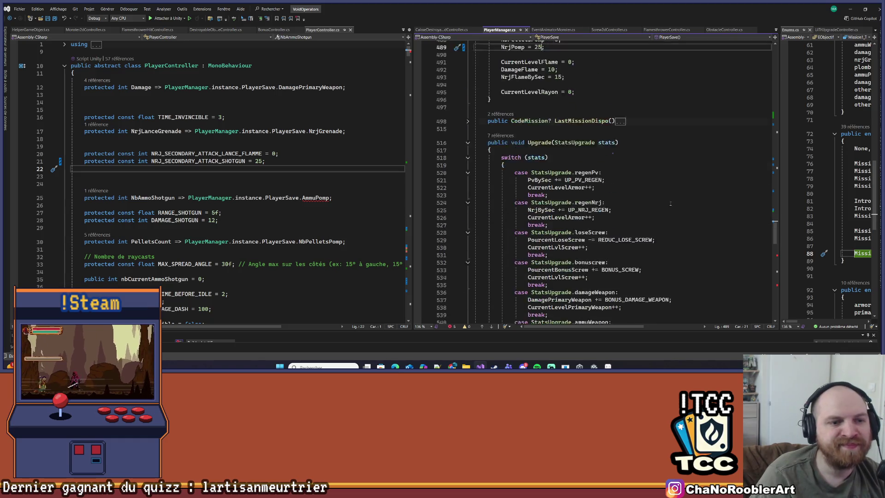
- Rename the StatsUpgrade enum member ammuPomp to nrjPomp everywhere with Ctrl+R,R
scroll(642, 164, down, 15)
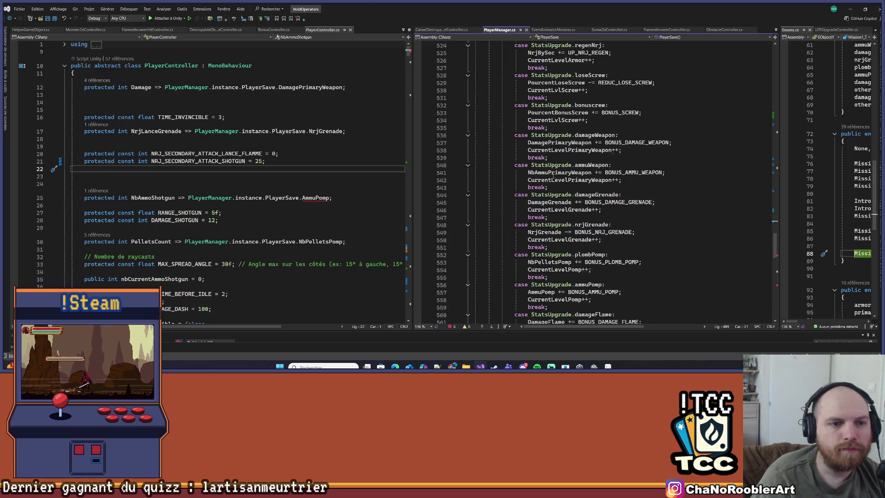
ctrl+click(590, 173)
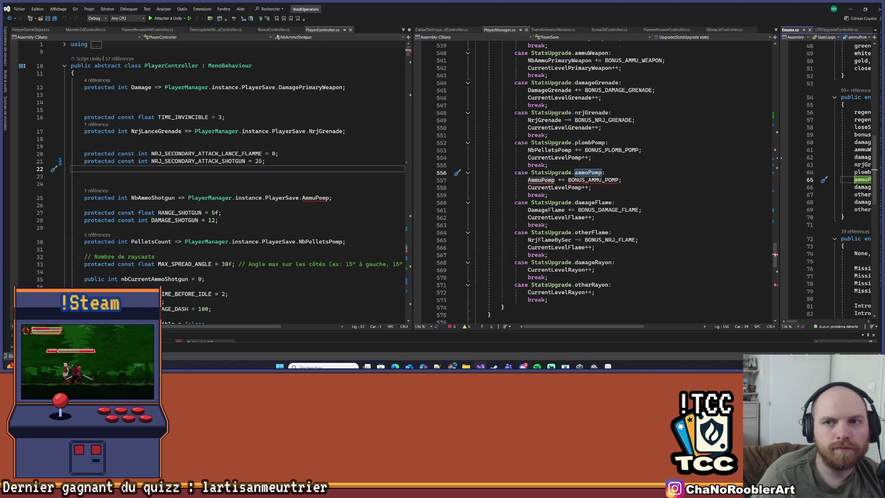
drag(778, 158, 646, 158)
click(730, 183)
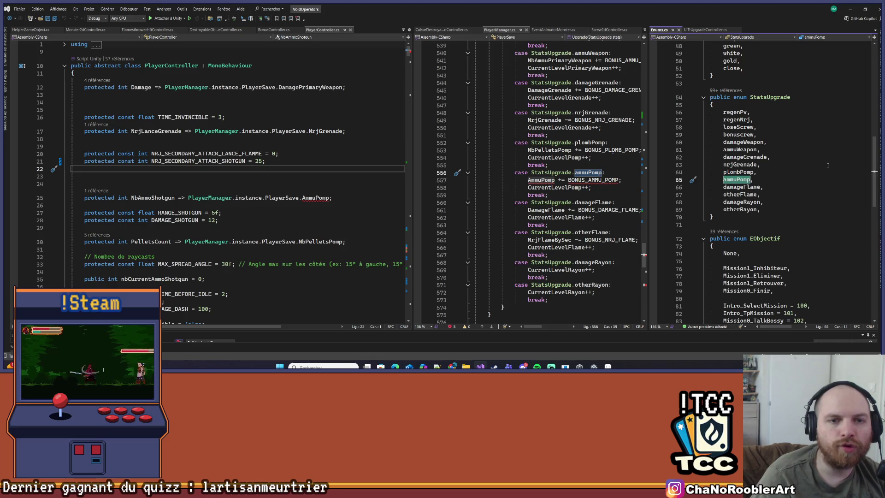
key(ctrl+r)
key(ctrl+r)
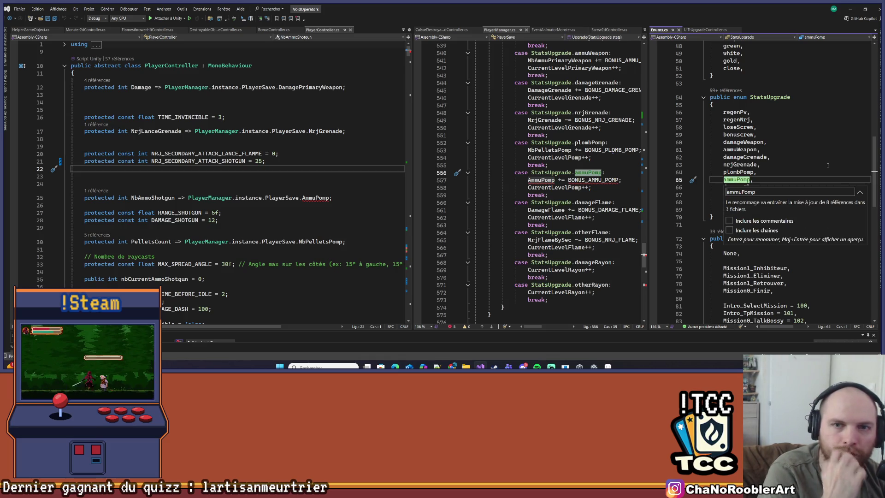
key(BackSpace)
key(BackSpace)
key(BackSpace)
text(nrj)
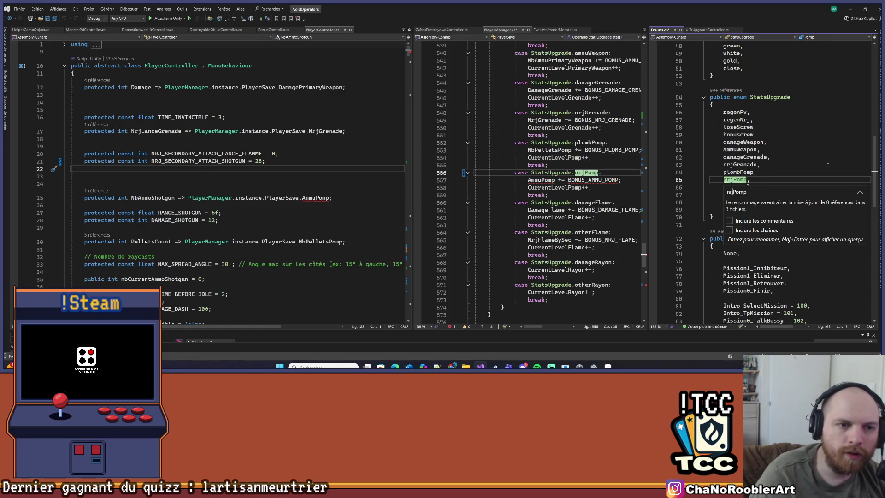
key(Return)
- Change line 557 from AmmuPomp += BONUS_AMMU_POMP to NrjPomp -= BONUS_AMMU_POMP
drag(644, 167, 763, 166)
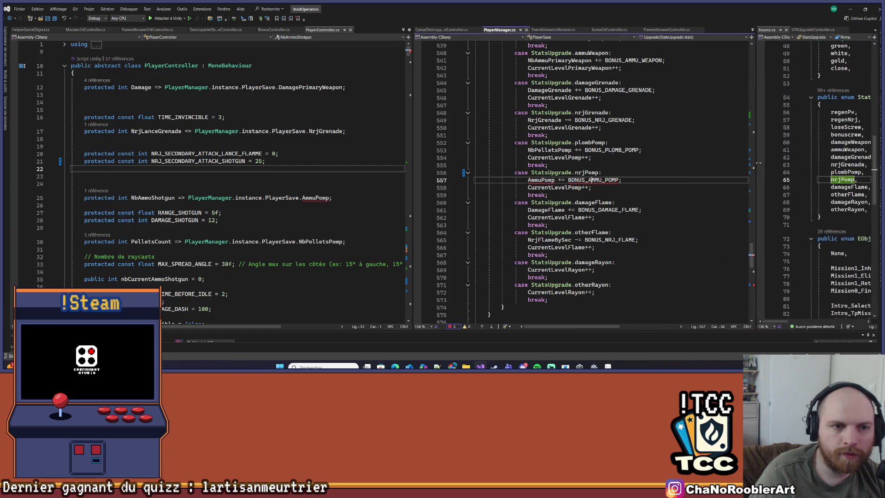
click(677, 180)
key(shift+Down)
scroll(599, 207, up, 20)
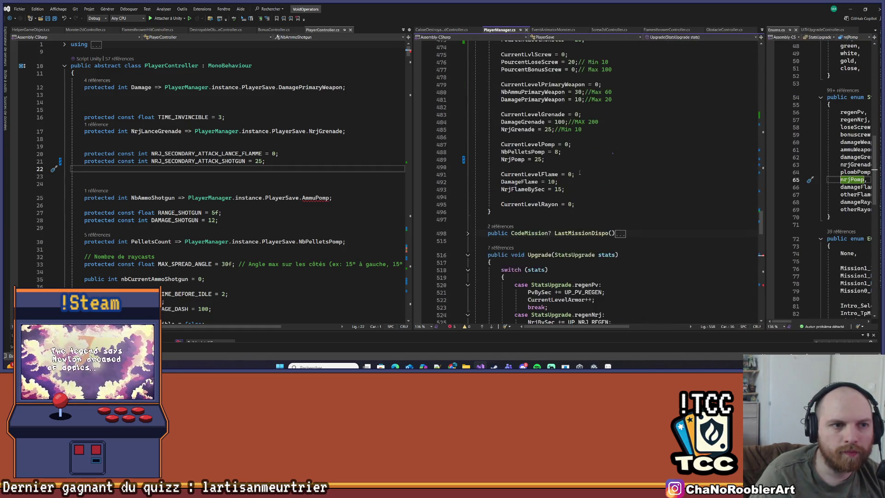
click(507, 248)
scroll(508, 248, down, 20)
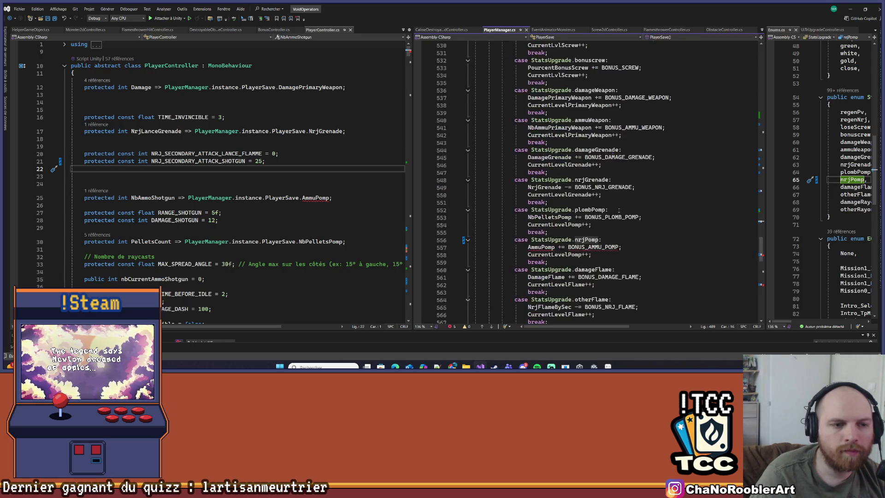
double_click(541, 202)
text(NrjPomp)
key(Right)
key(Delete)
text(-)
key(Right)
key(Right)
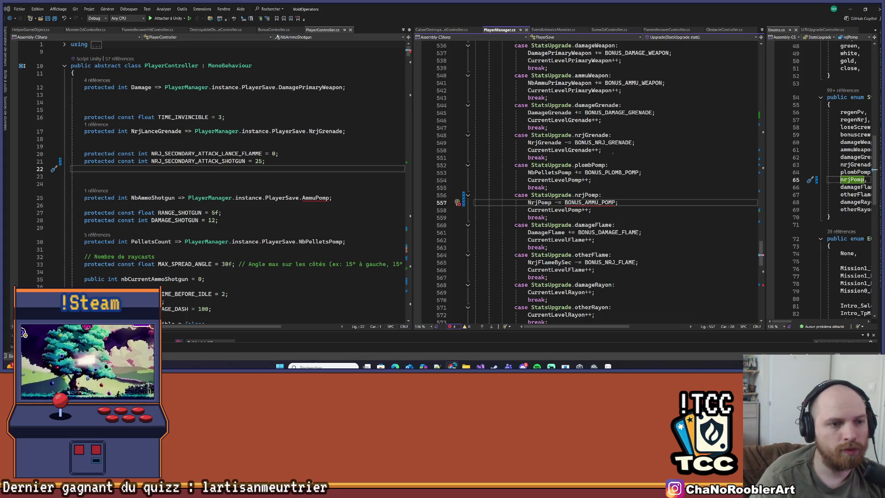
- Replace BONUS_AMMU_POMP on line 557 with the BONUS_NRJ_POMP constant copied from PlayerSave
scroll(550, 153, up, 20)
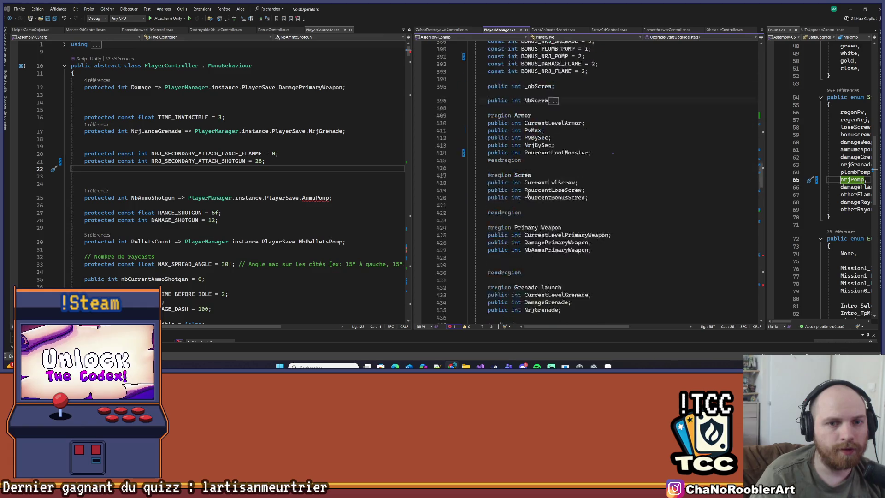
scroll(549, 153, up, 10)
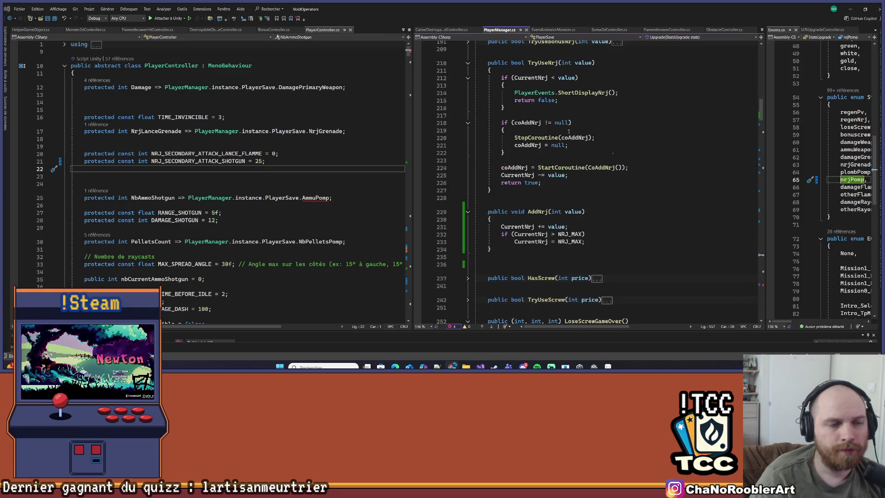
scroll(572, 140, down, 8)
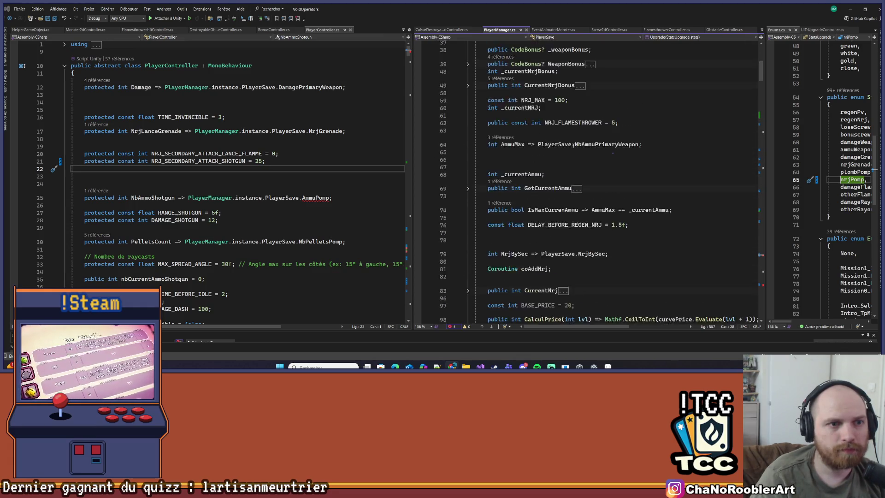
scroll(573, 148, down, 5)
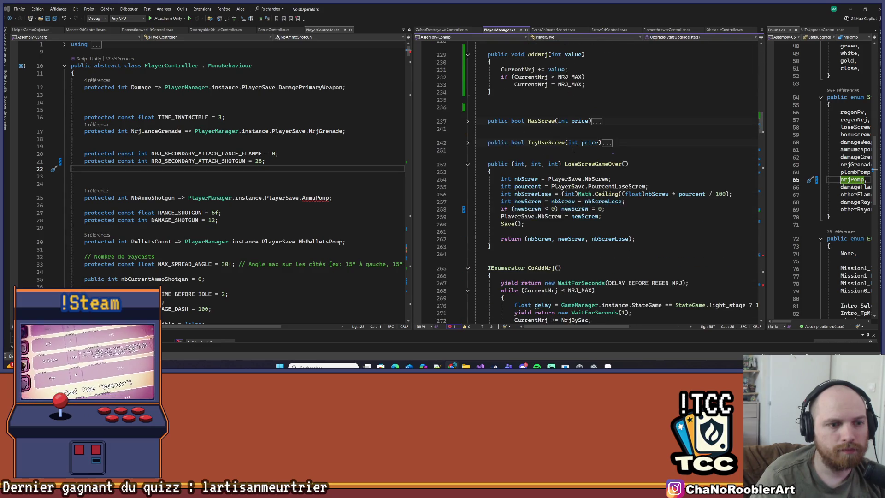
scroll(572, 149, up, 15)
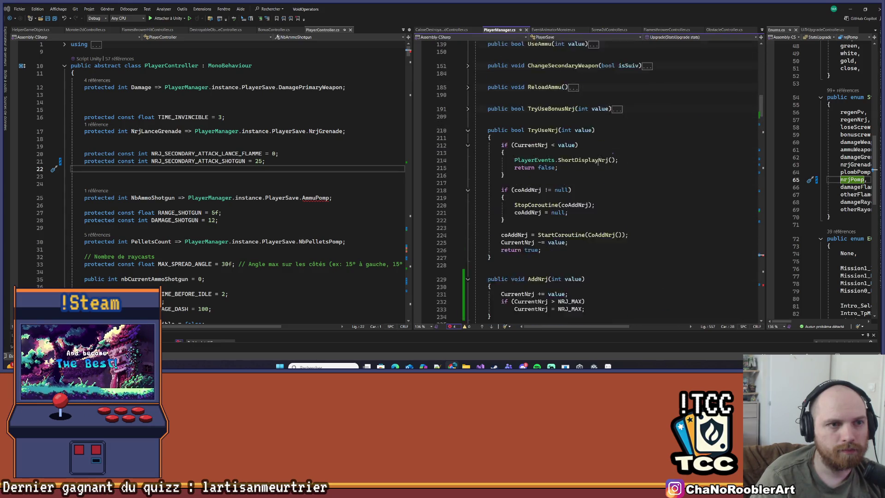
scroll(597, 161, up, 5)
scroll(598, 162, down, 15)
scroll(597, 163, down, 15)
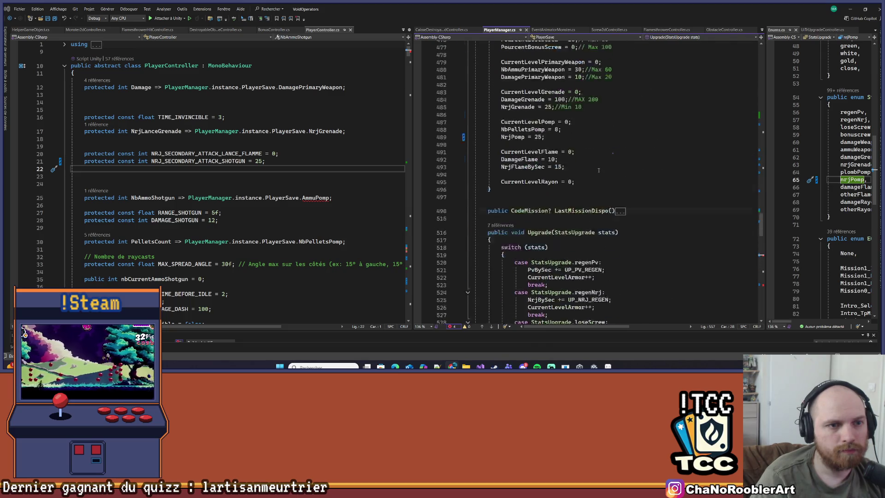
scroll(598, 170, up, 5)
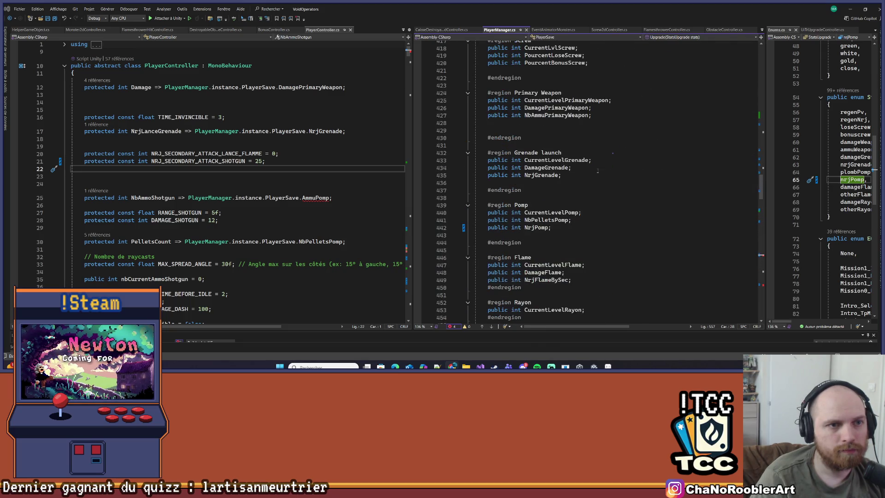
scroll(598, 175, up, 4)
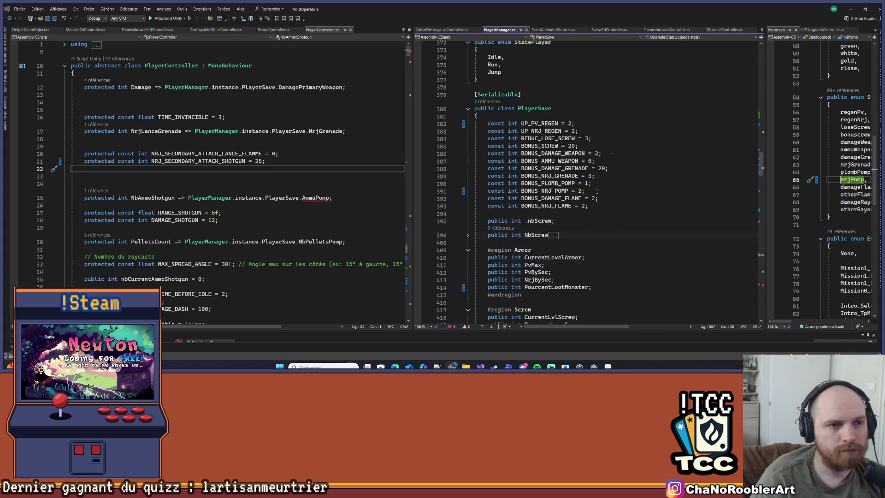
scroll(597, 191, up, 1)
click(545, 213)
scroll(624, 205, down, 20)
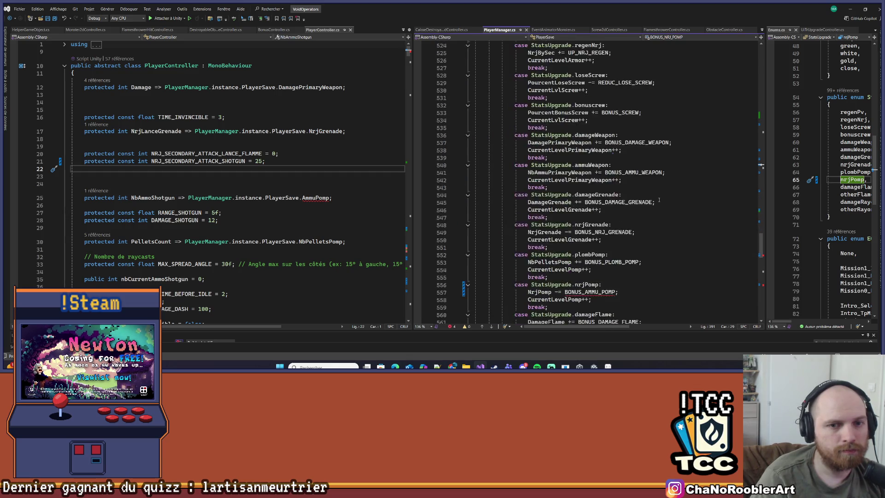
double_click(590, 202)
text(BONUS_NRJ_POMP)
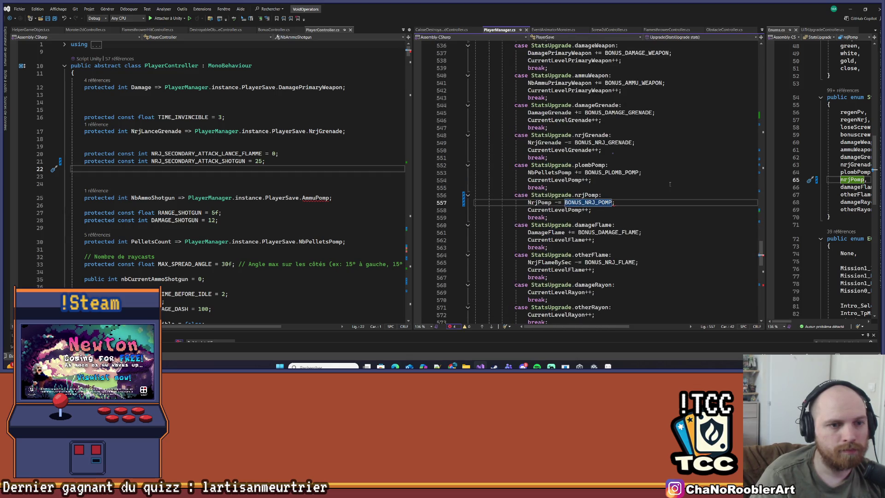
click(651, 195)
scroll(650, 194, down, 3)
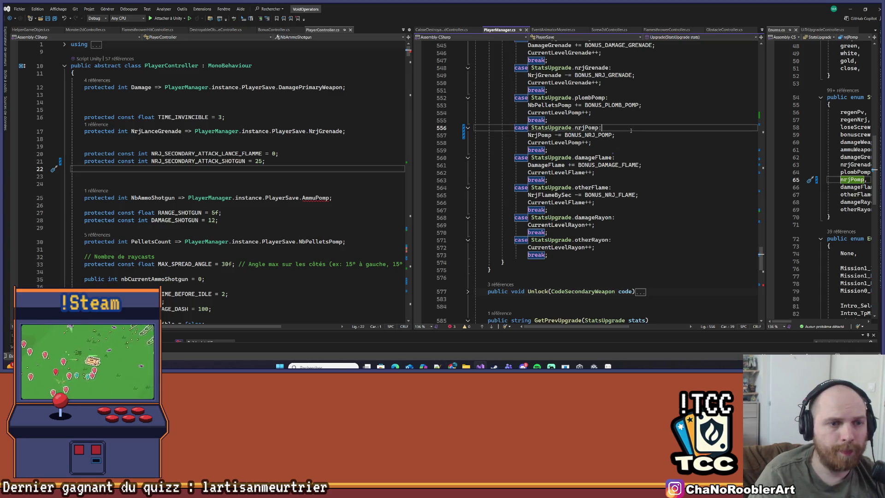
scroll(642, 183, down, 10)
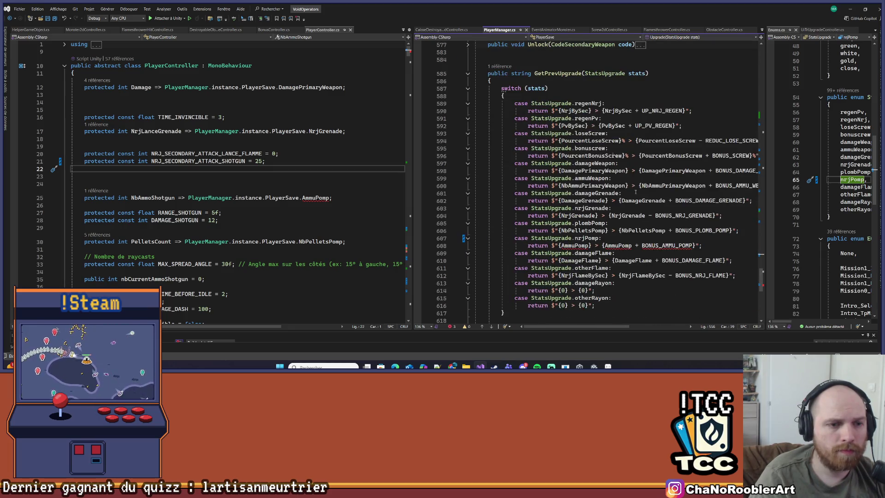
- Replace both AmmuPomp placeholders on line 608 with NrjPomp
double_click(588, 245)
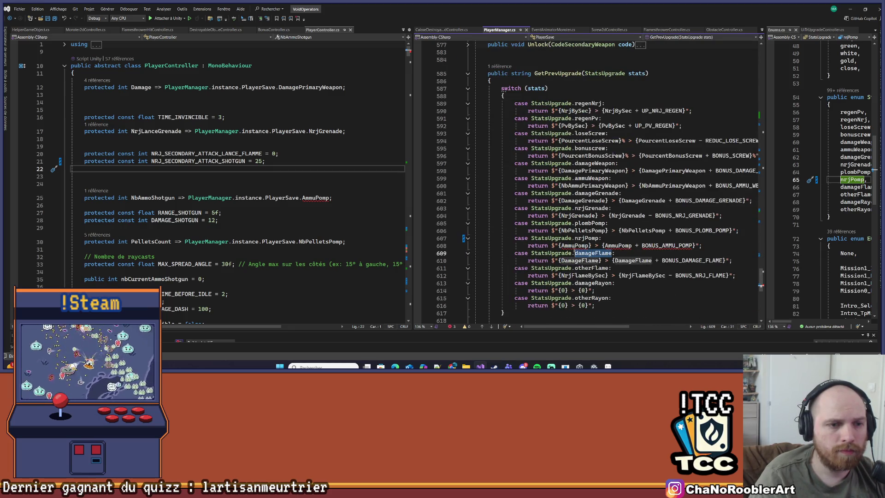
text(N)
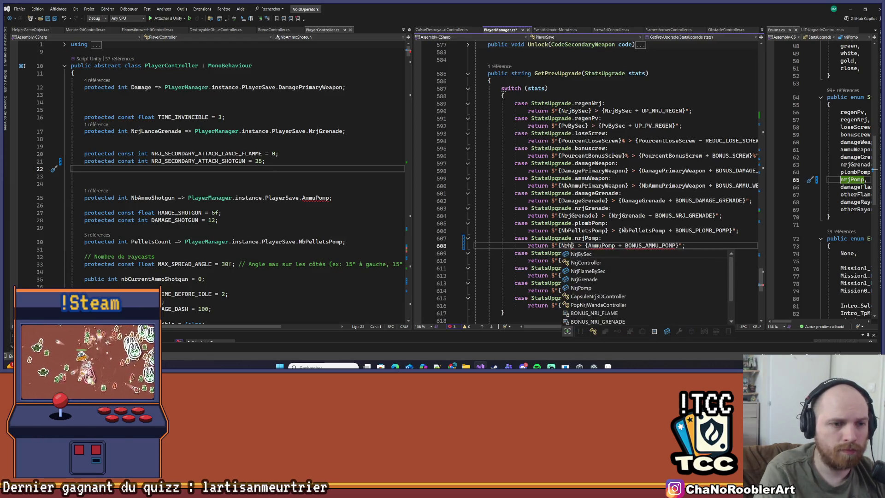
text(r)
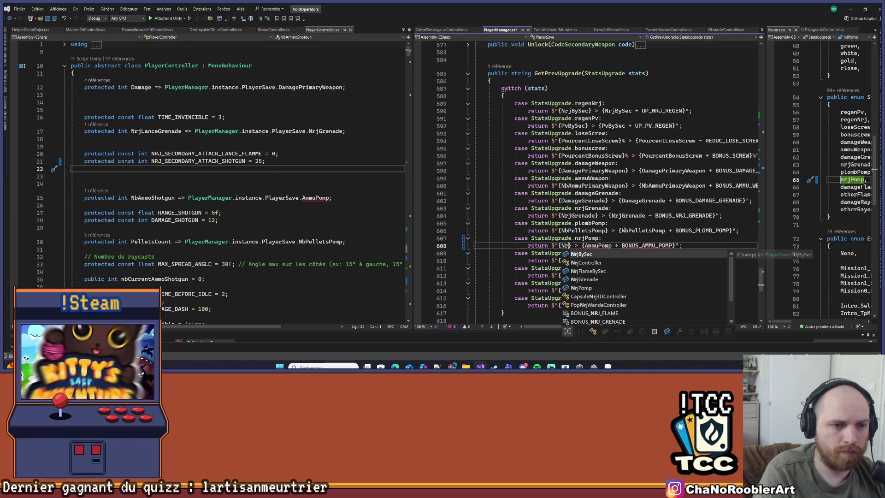
text(j)
key(Down)
key(Down)
key(Down)
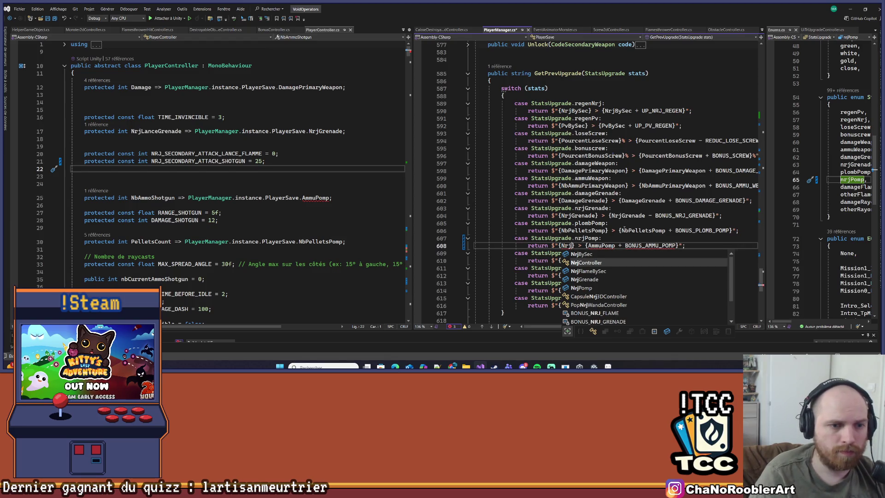
key(Tab)
double_click(614, 245)
text(NrjPomp)
- Make the second placeholder NrjPomp - BONUS_NRJ_POMP, then switch to Unity
key(Right)
key(Right)
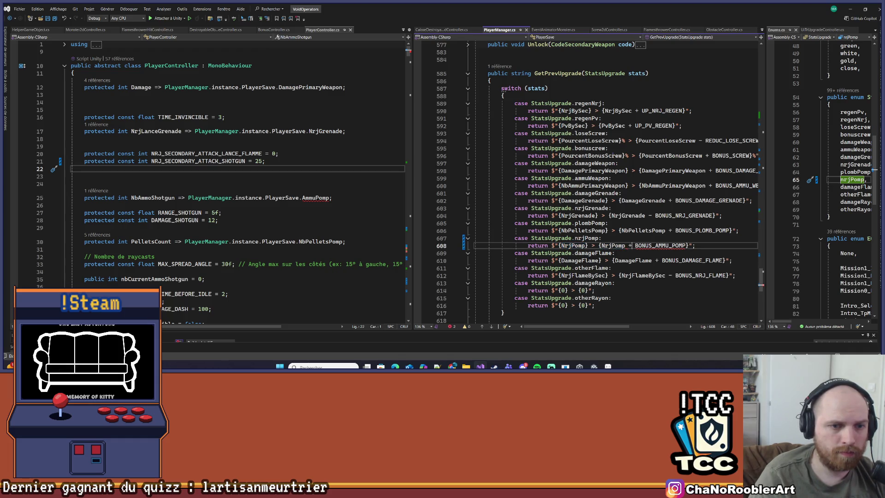
key(BackSpace)
text(-)
key(Right)
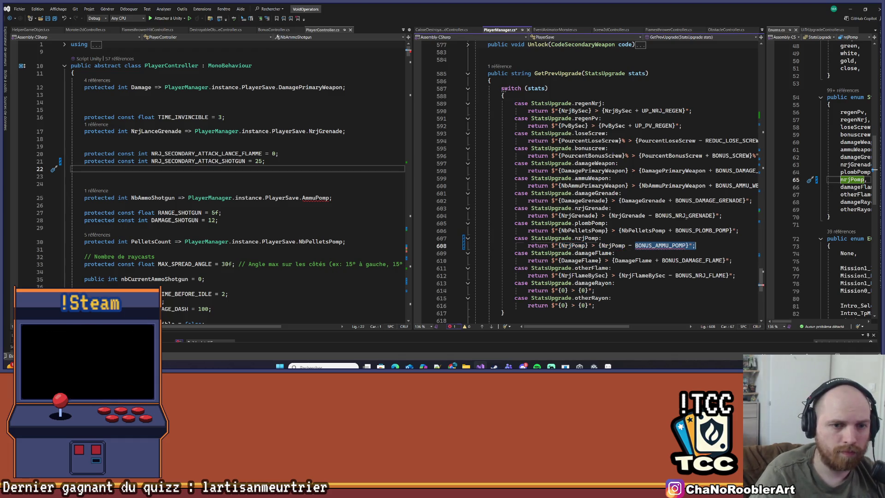
key(ctrl+Delete)
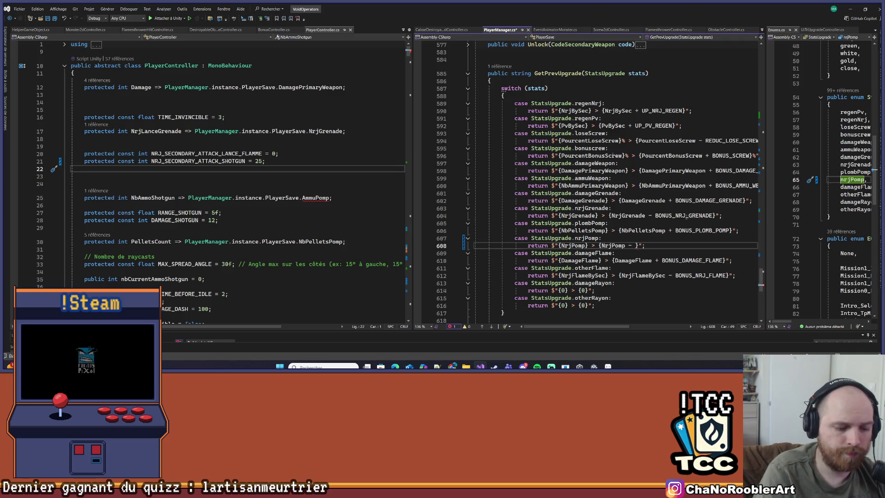
text(BONUs)
text(_nr)
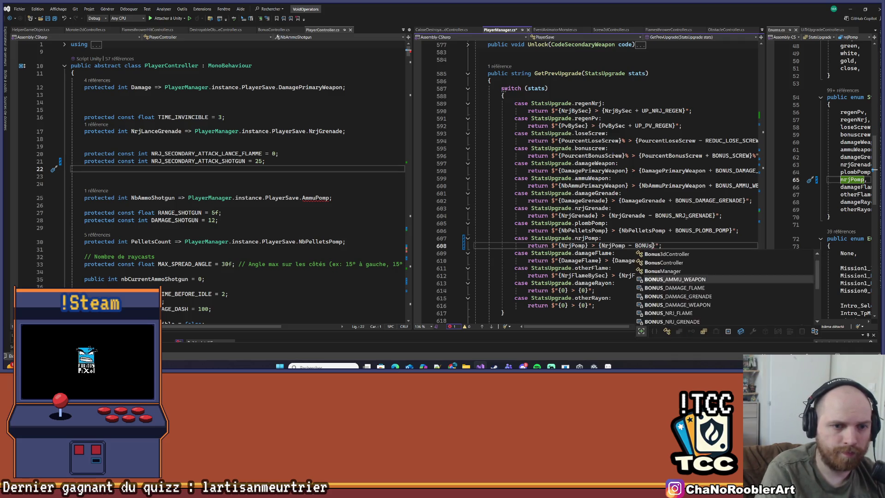
text(j_p)
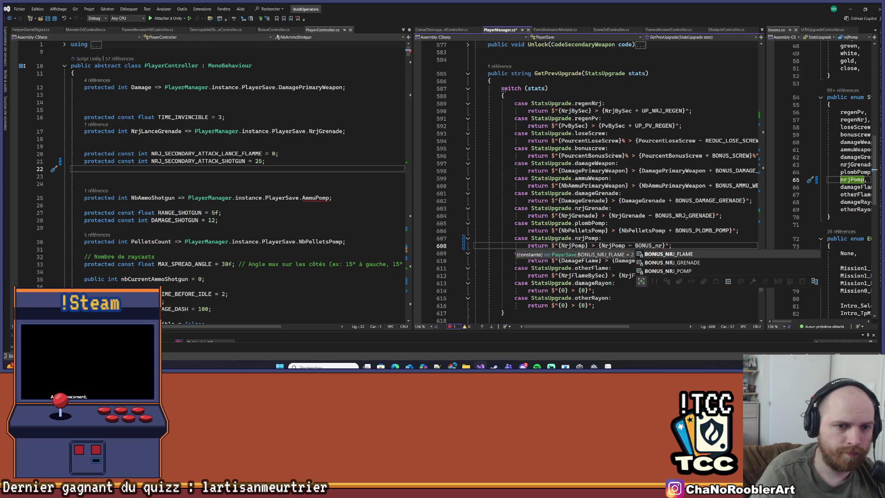
key(Tab)
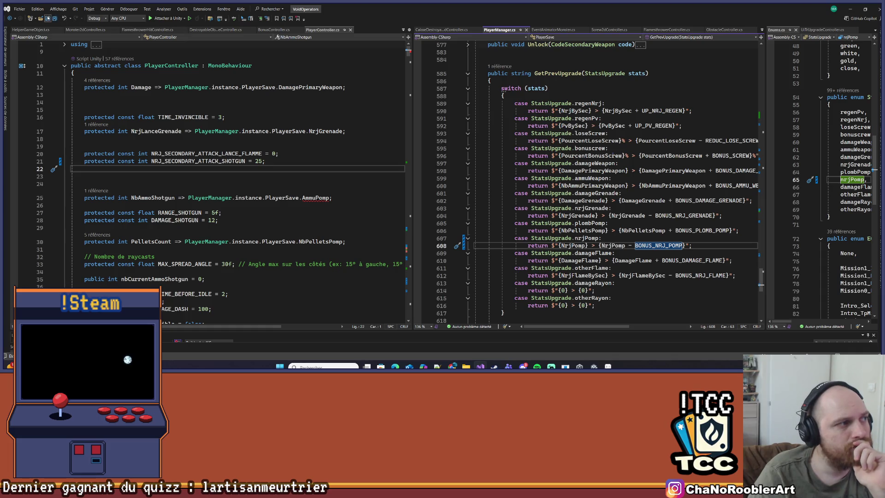
scroll(690, 137, up, 15)
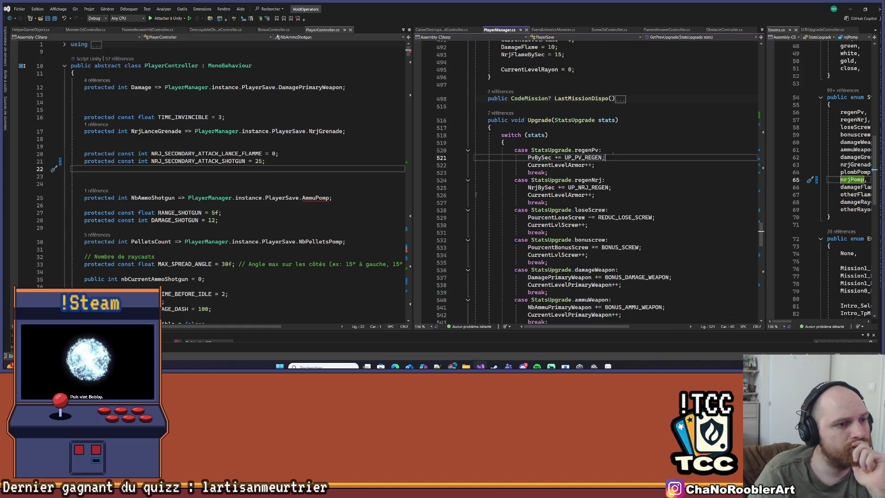
key(alt+Tab)
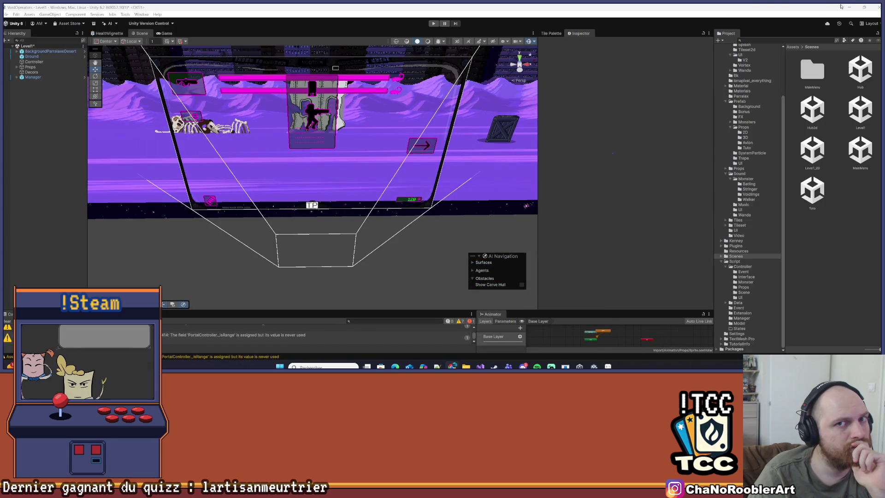
- Open the preview.html translator page from the Wiki folder
click(849, 7)
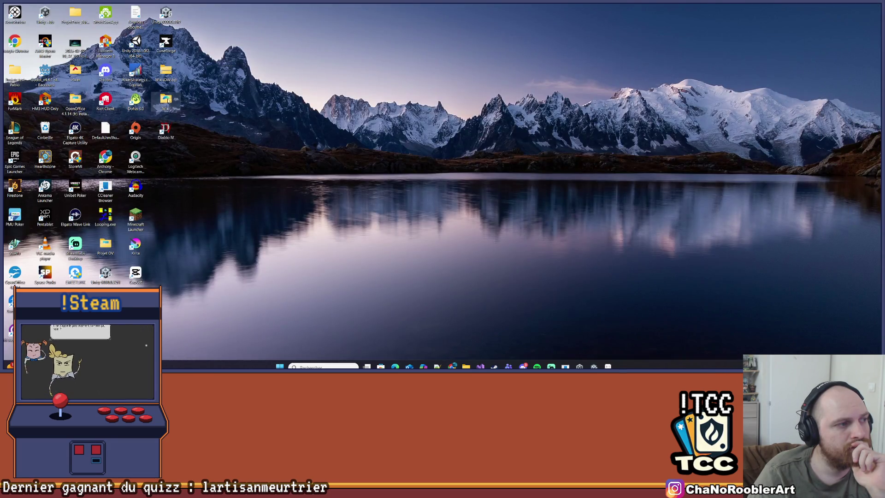
double_click(166, 99)
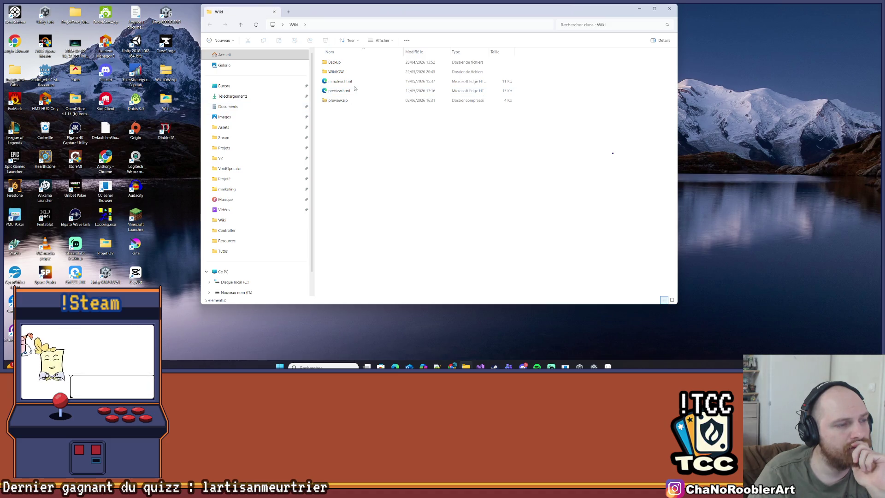
double_click(341, 90)
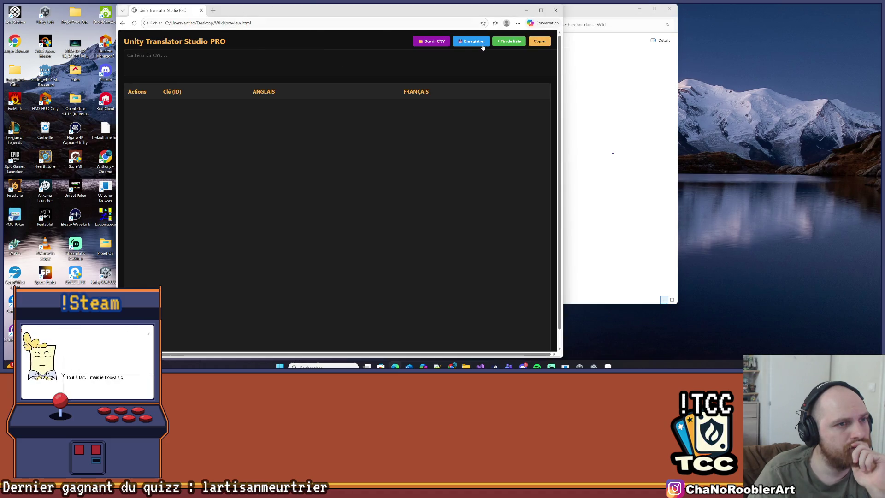
- Load the translation CSV from Projets > VoidOperators > Assets > Resources
click(431, 42)
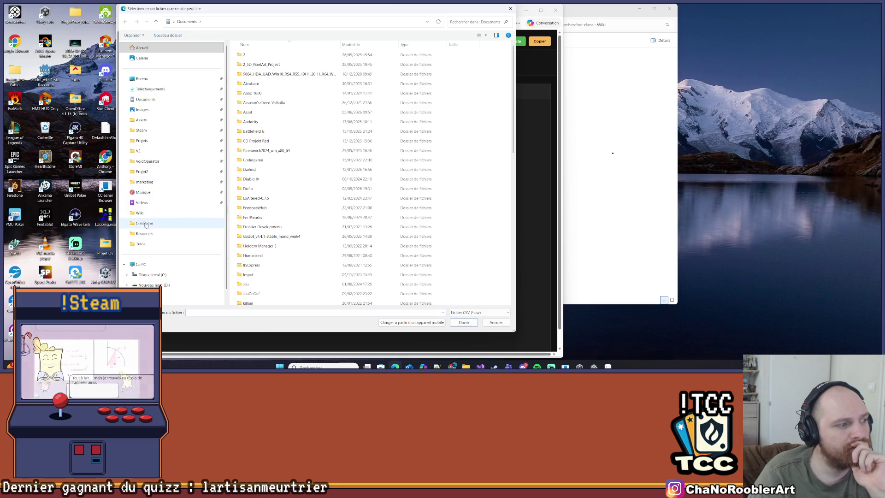
scroll(182, 225, down, 1)
click(157, 128)
scroll(309, 161, down, 5)
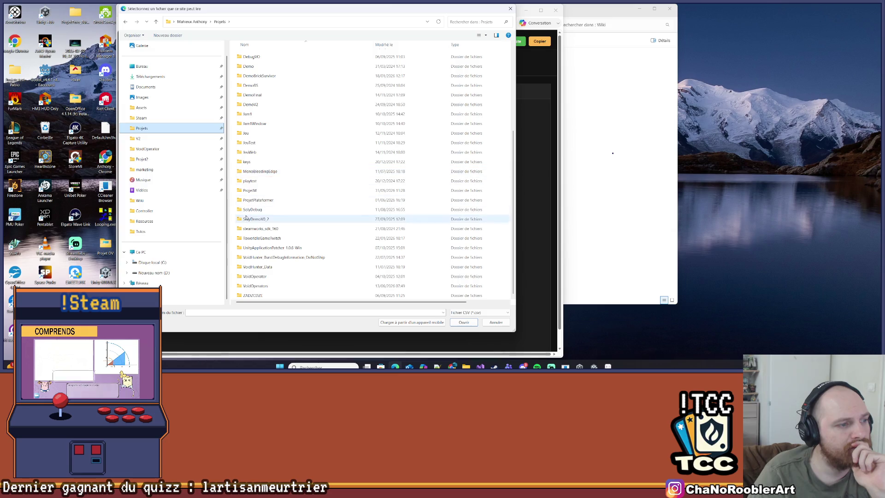
click(276, 199)
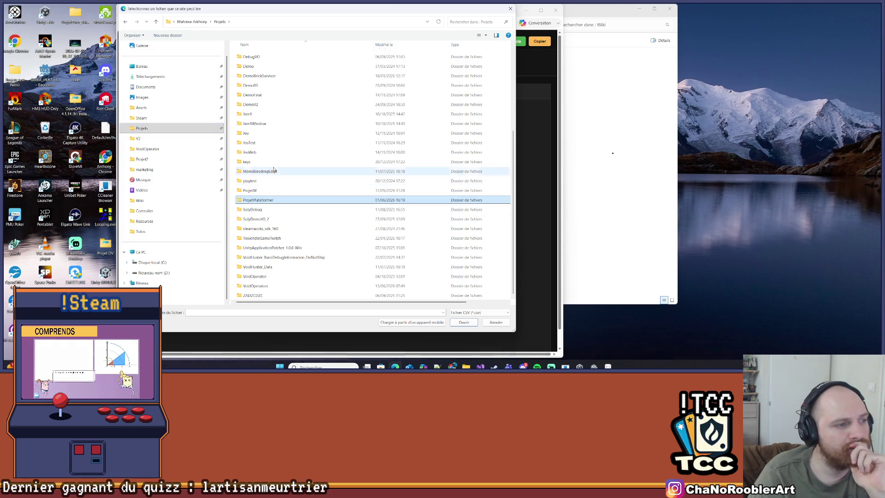
double_click(260, 285)
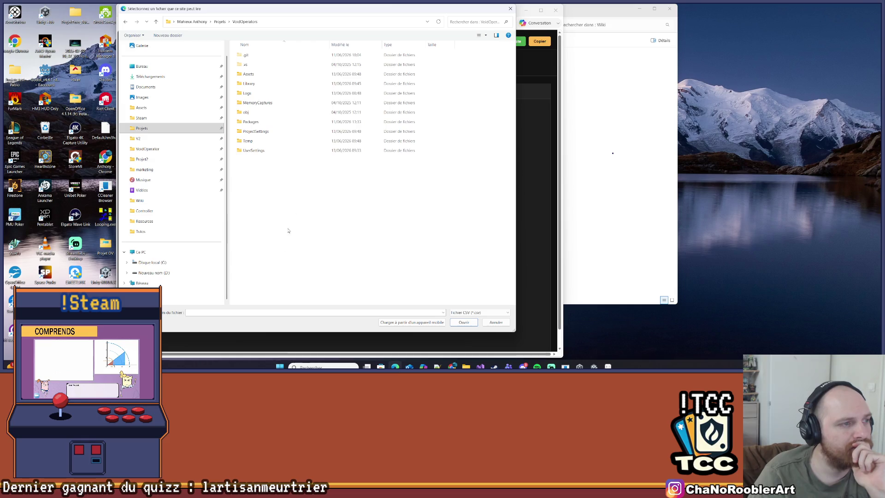
double_click(268, 74)
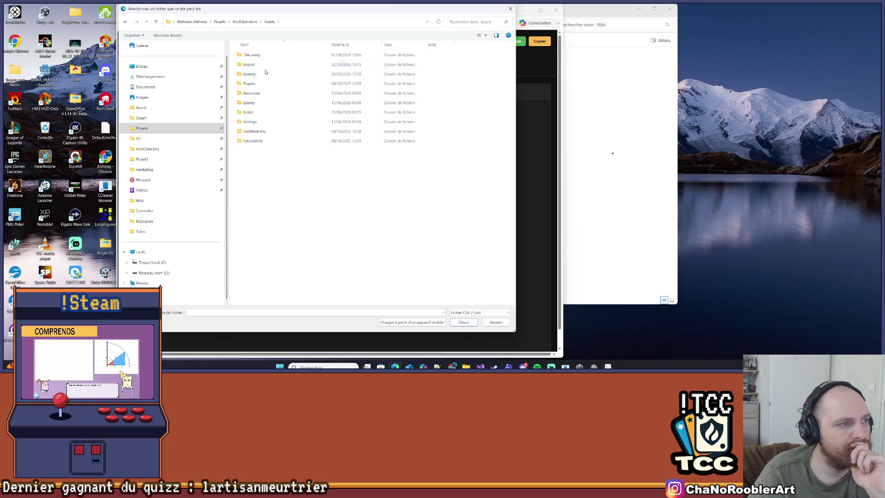
click(263, 102)
double_click(259, 93)
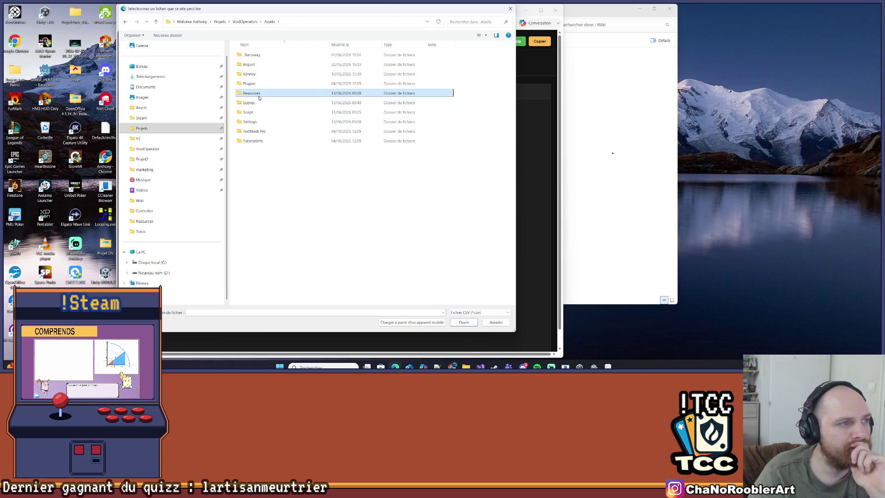
double_click(261, 55)
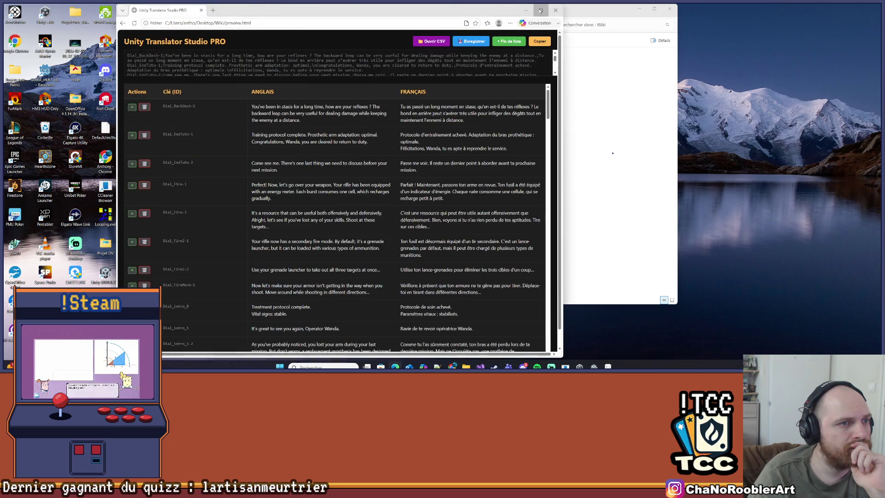
- Maximize the translator window, review the translation table's UI keys, then return to Visual Studio
click(541, 10)
scroll(115, 207, down, 15)
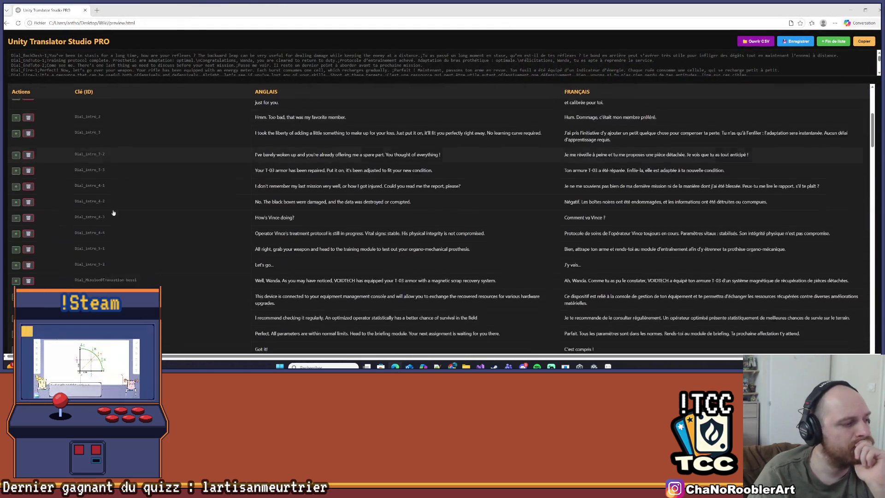
scroll(118, 286, down, 10)
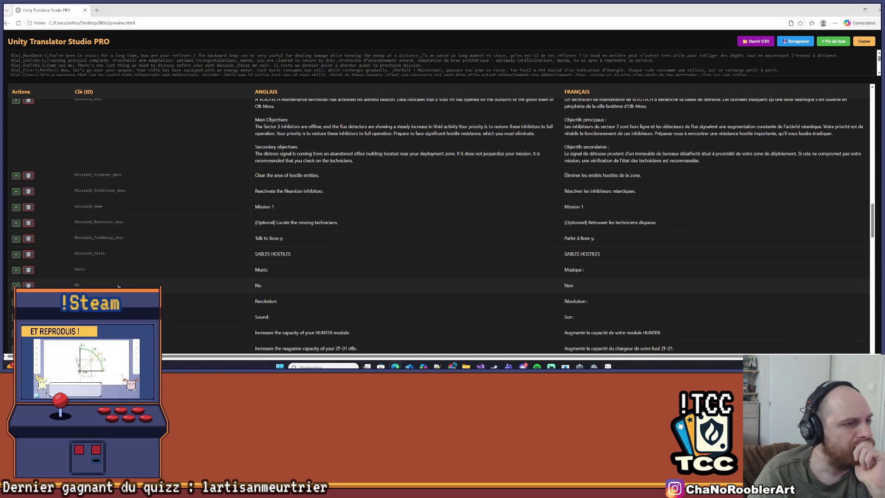
scroll(119, 286, up, 3)
scroll(118, 286, down, 5)
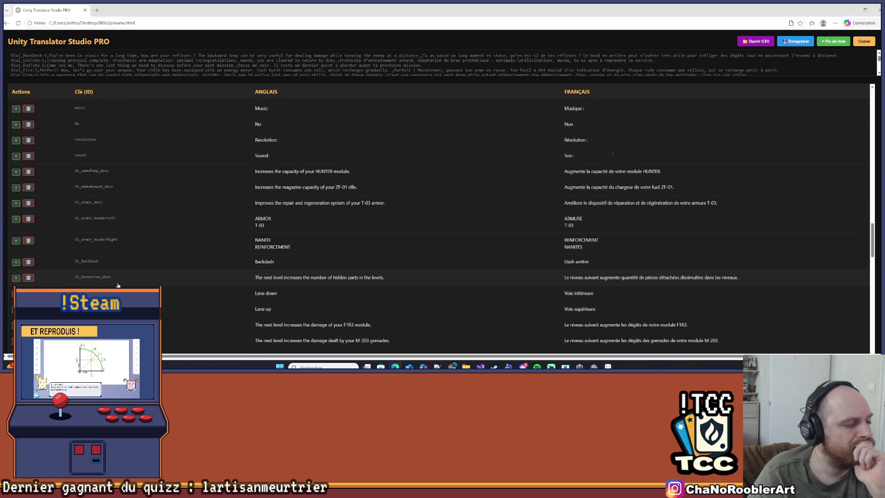
scroll(118, 285, down, 10)
scroll(118, 285, down, 10)
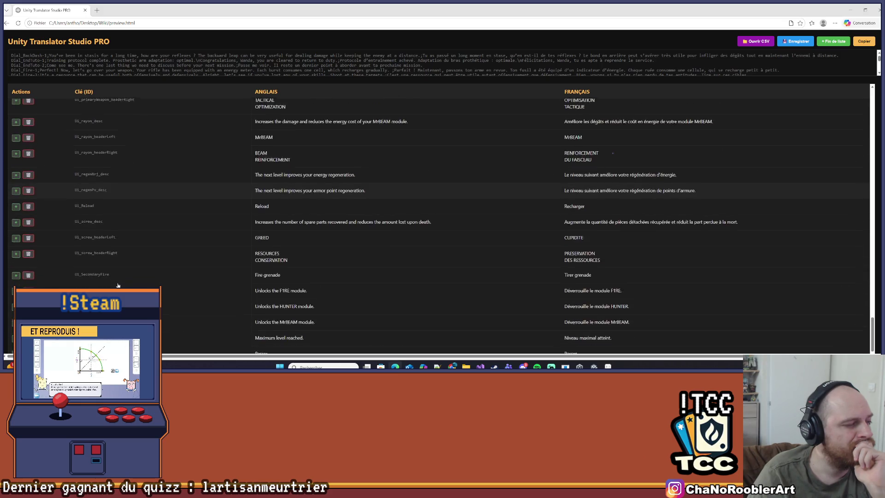
scroll(118, 285, down, 1)
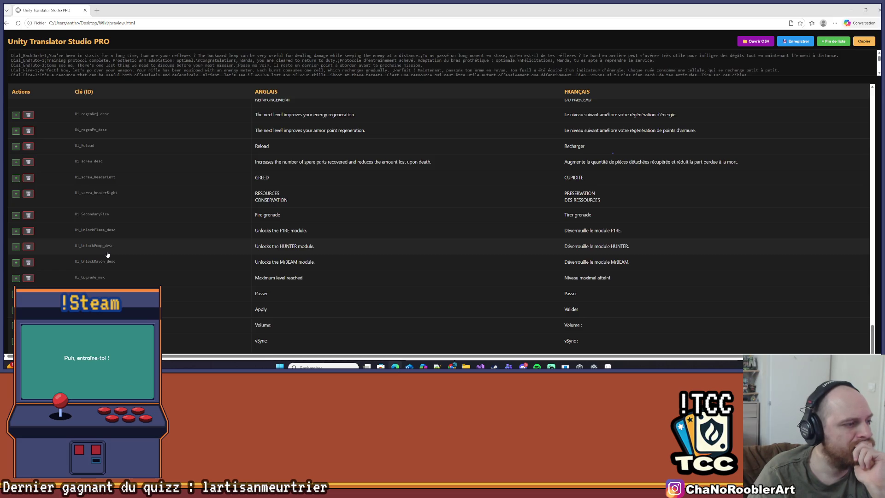
scroll(108, 255, down, 1)
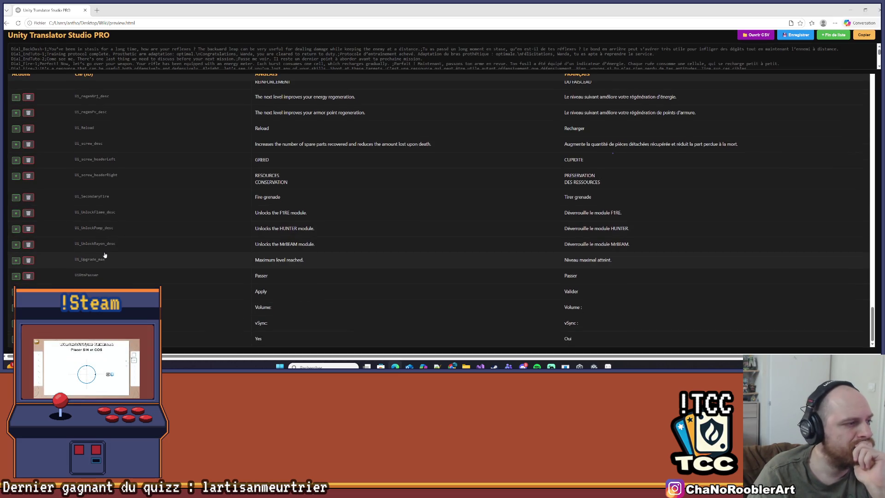
scroll(105, 255, up, 3)
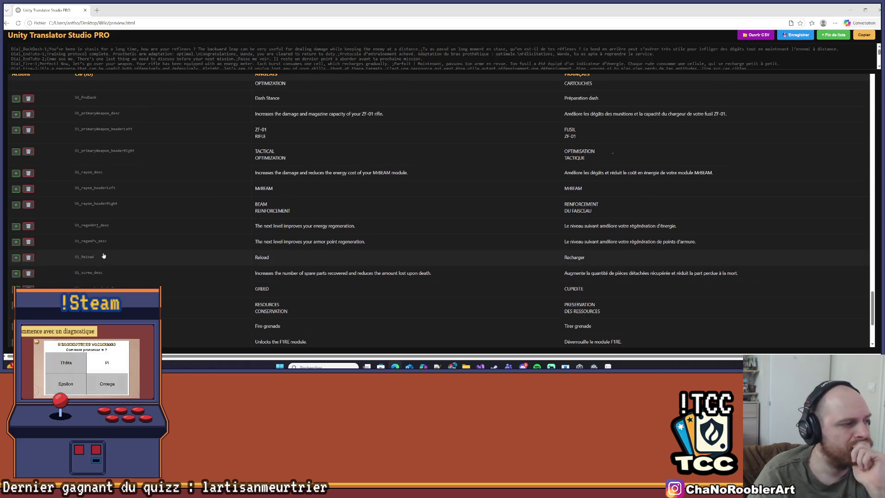
scroll(117, 162, up, 1)
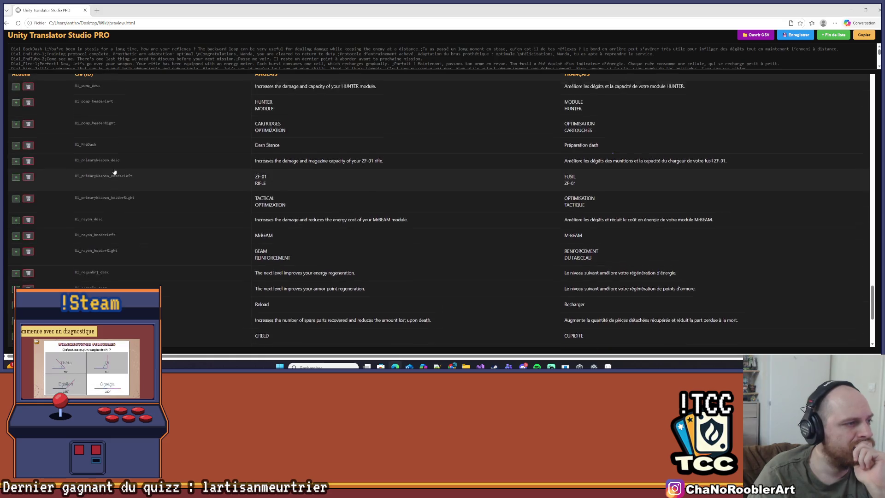
scroll(114, 172, up, 1)
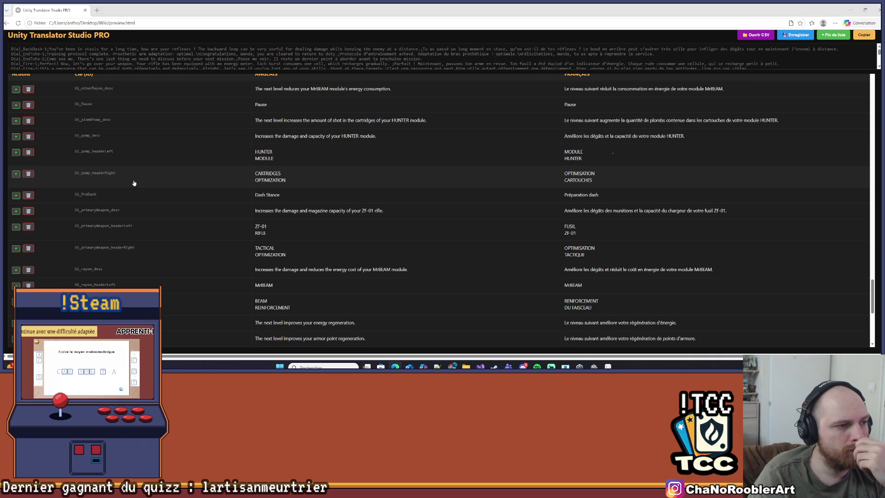
scroll(134, 183, up, 2)
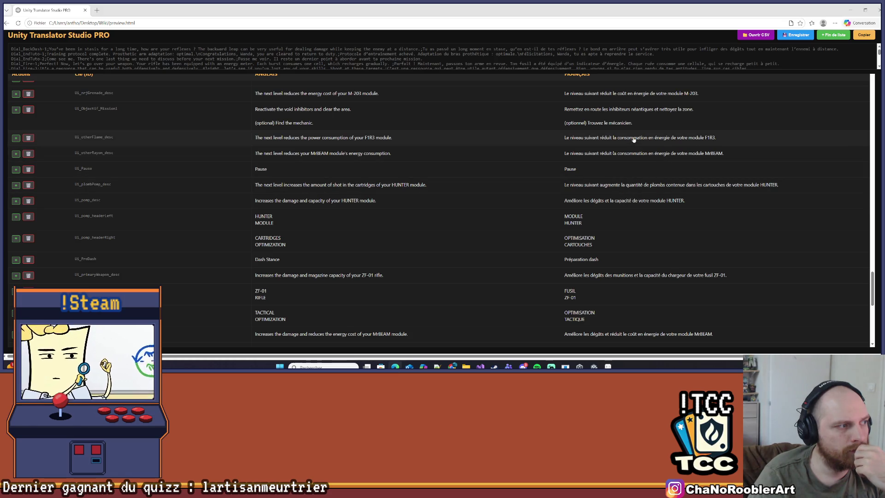
scroll(634, 139, up, 3)
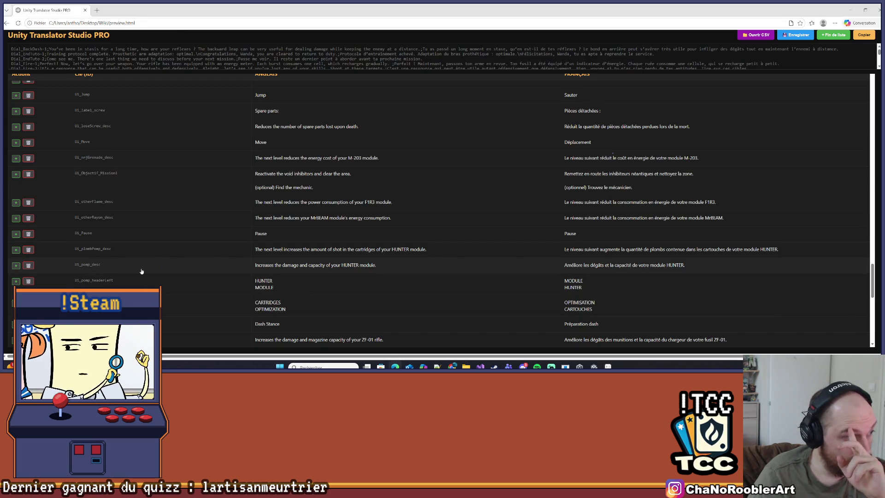
scroll(137, 272, up, 4)
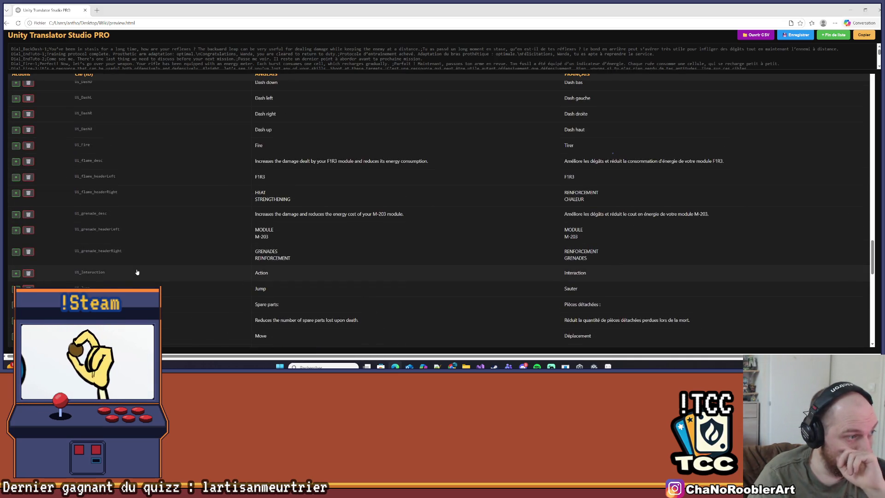
scroll(137, 272, up, 1)
scroll(136, 272, up, 2)
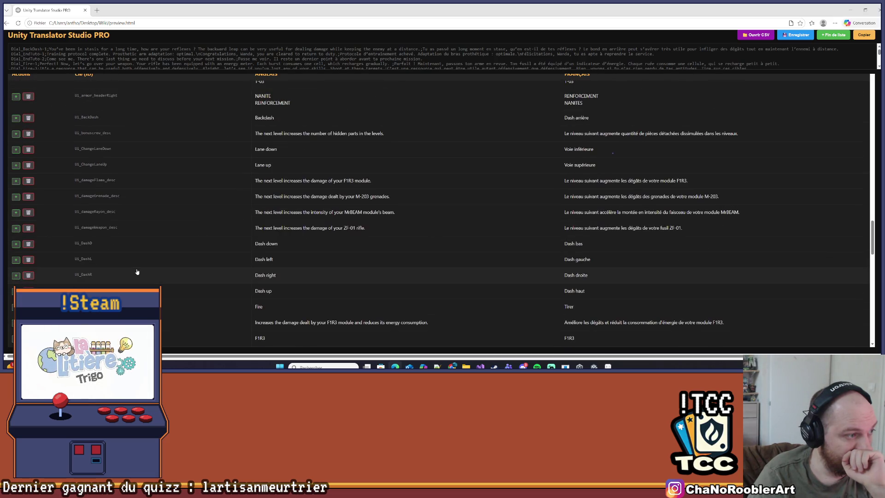
scroll(137, 272, up, 2)
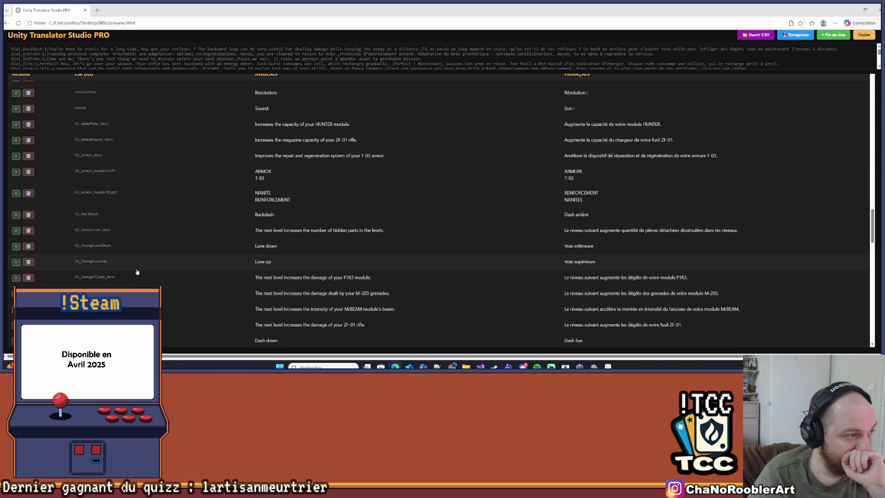
scroll(137, 272, up, 1)
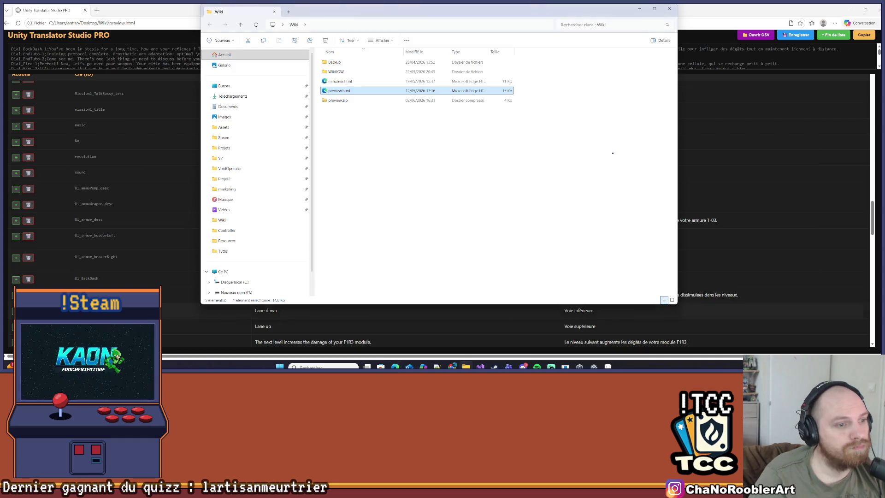
click(466, 367)
- Widen the Enums.cs pane to show nrjPomp in StatsUpgrade, then return to the translator
click(480, 366)
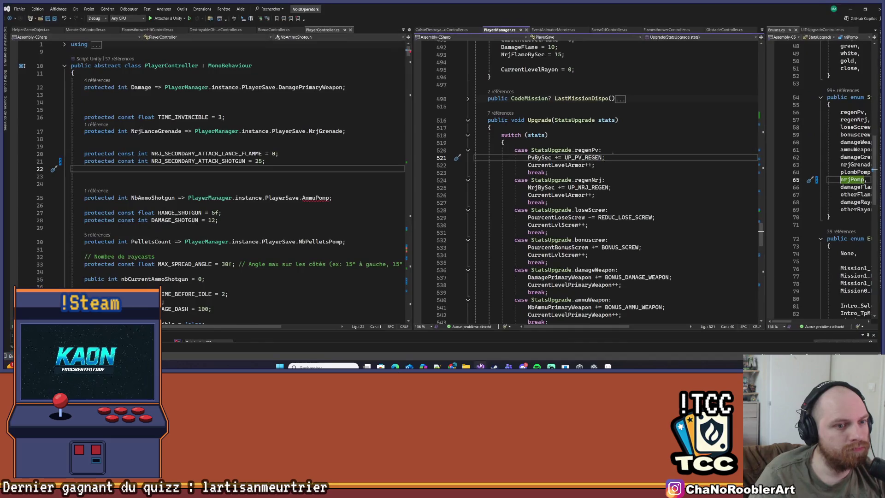
scroll(569, 170, down, 10)
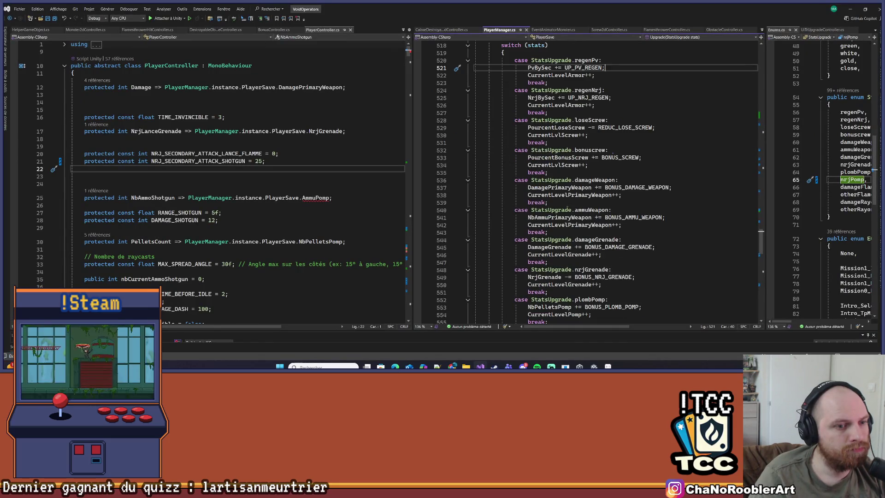
click(581, 285)
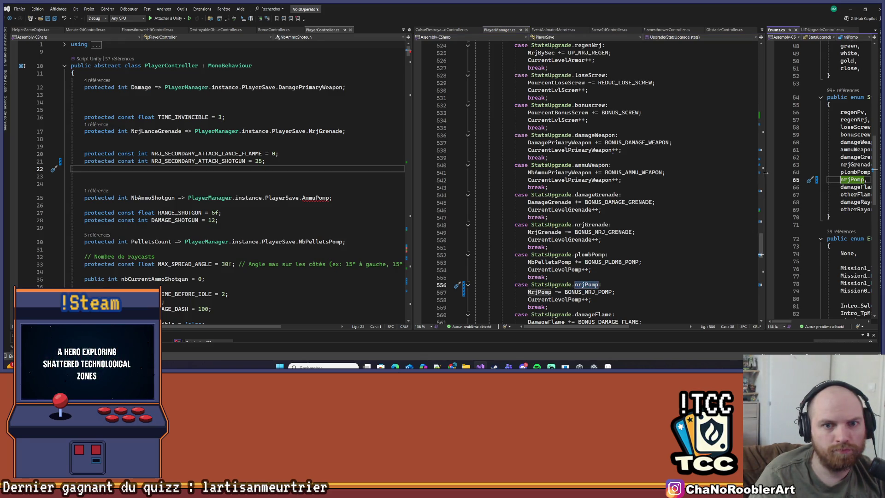
drag(765, 173, 615, 173)
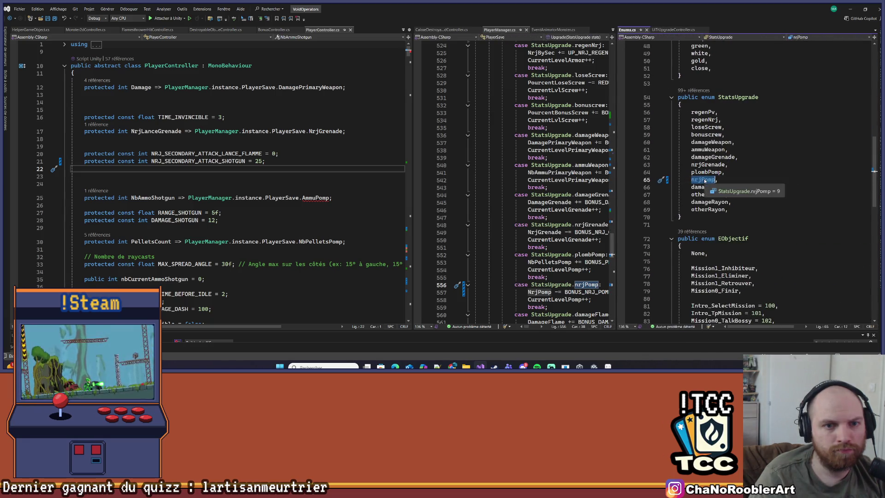
key(alt+Tab)
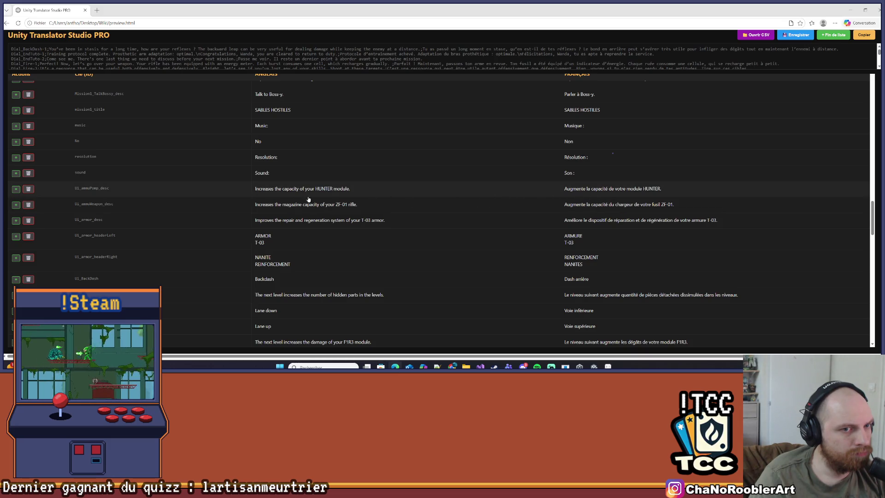
- Rename the key Ui_ammuPomp_desc to Ui_nrjPomp_desc and scroll to Ui_nrjGrenade_desc
click(91, 197)
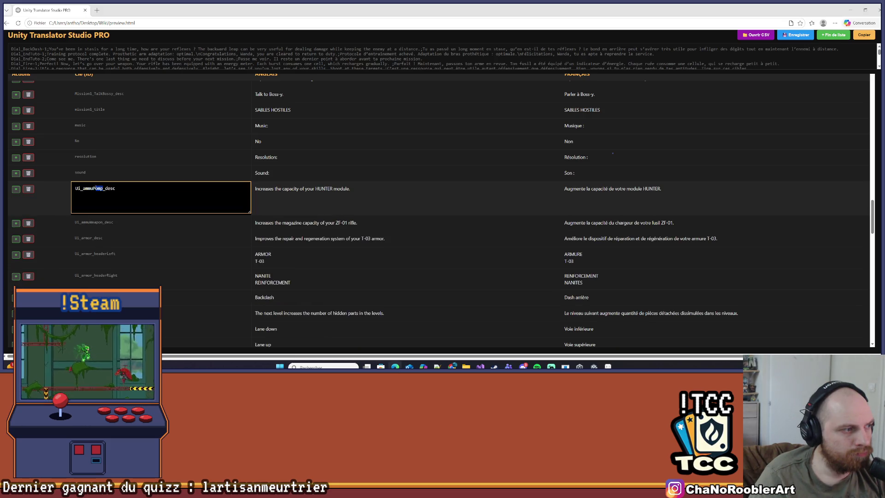
text(nrj)
key(Return)
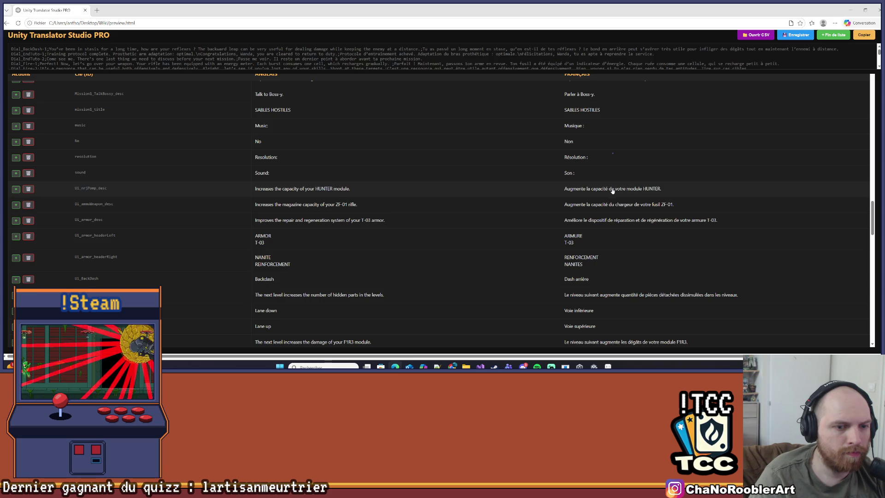
scroll(612, 190, down, 1)
scroll(613, 194, down, 2)
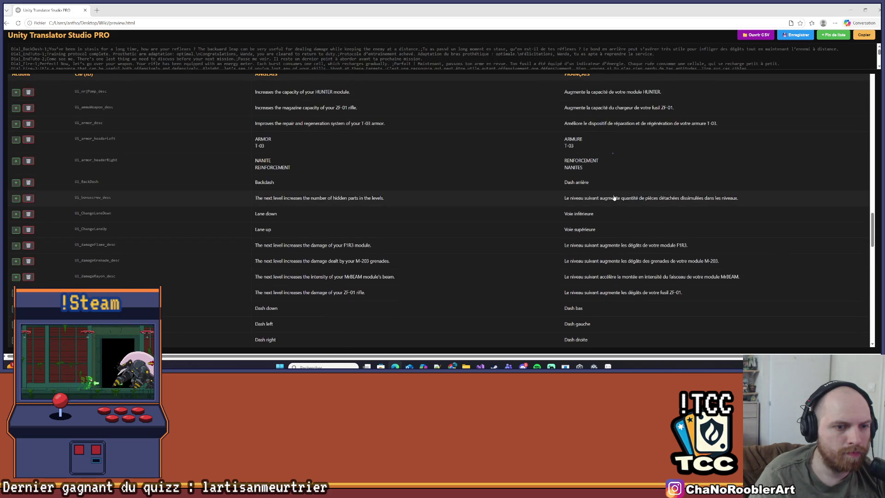
scroll(614, 197, up, 2)
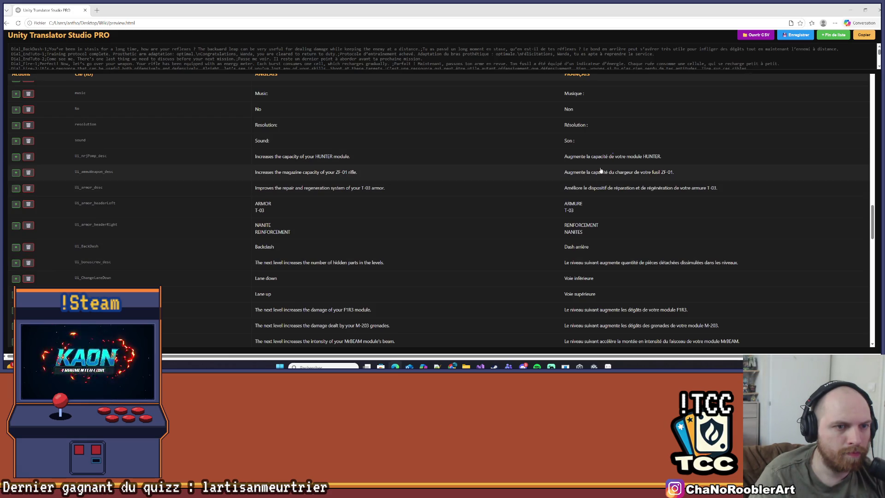
scroll(701, 259, down, 1)
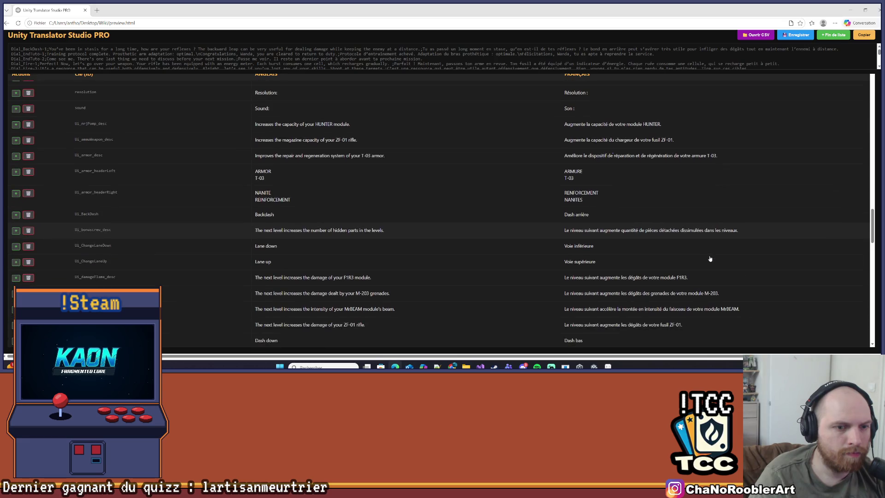
scroll(710, 259, down, 2)
scroll(709, 258, down, 1)
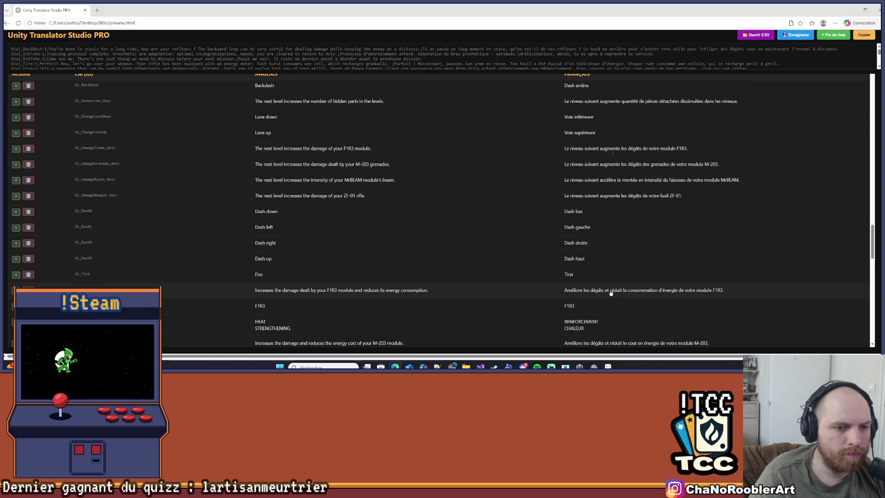
scroll(610, 293, down, 1)
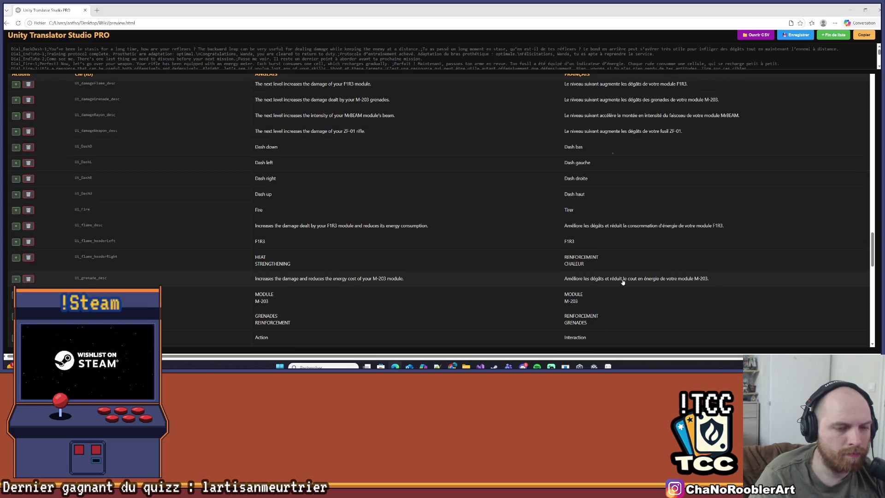
scroll(622, 282, down, 1)
scroll(622, 280, down, 1)
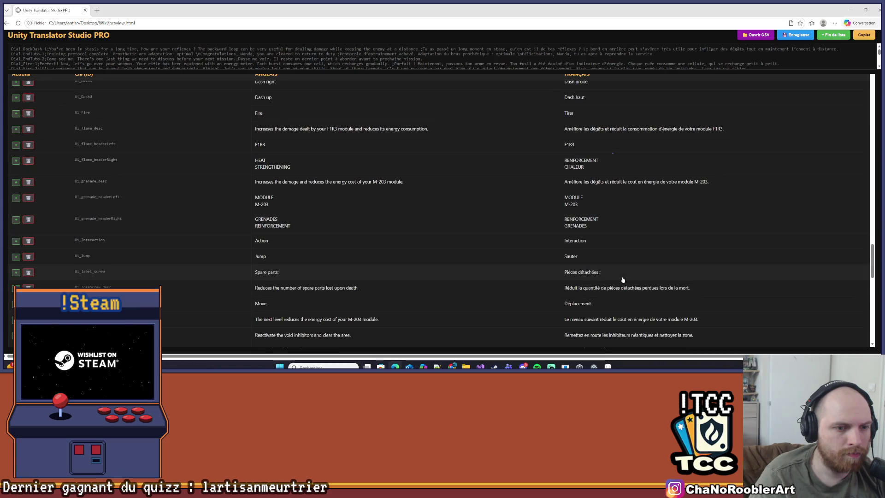
scroll(628, 275, down, 1)
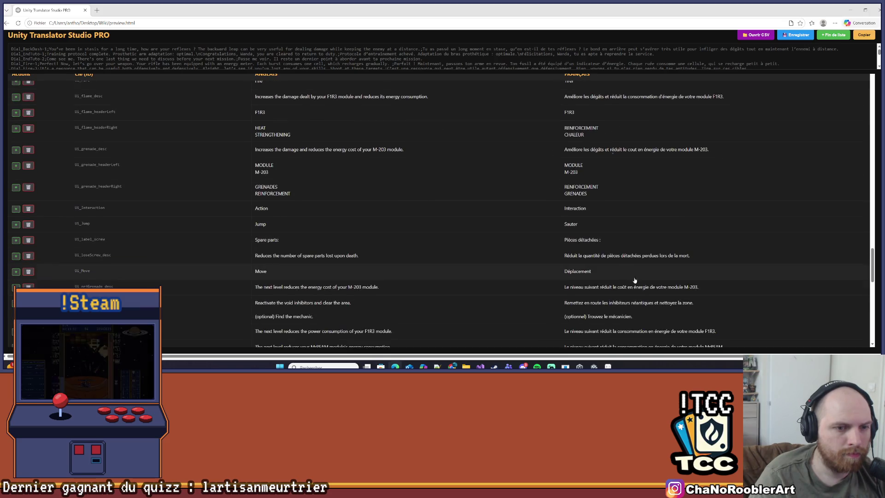
- Copy the French M-203 energy-cost sentence from Ui_nrjGrenade_desc
click(638, 285)
drag(773, 307, 560, 311)
key(ctrl+c)
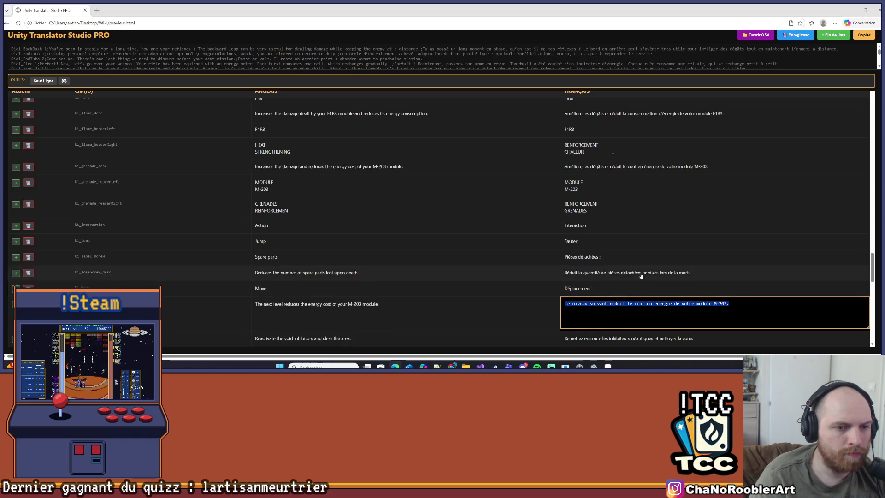
click(642, 275)
scroll(640, 272, down, 2)
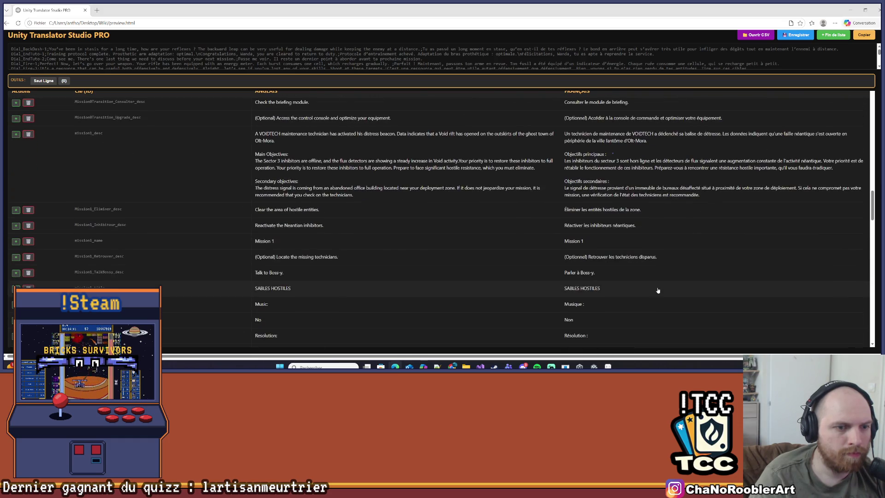
scroll(656, 290, up, 3)
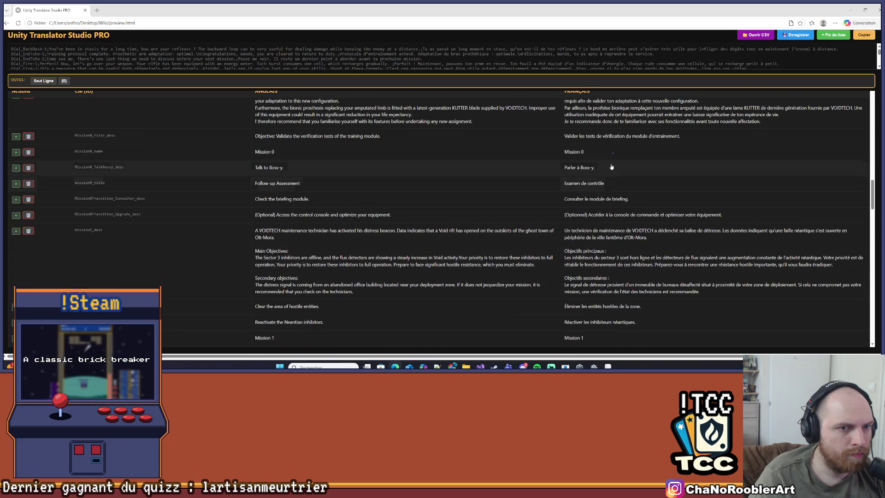
scroll(612, 167, down, 2)
click(677, 262)
scroll(591, 279, down, 5)
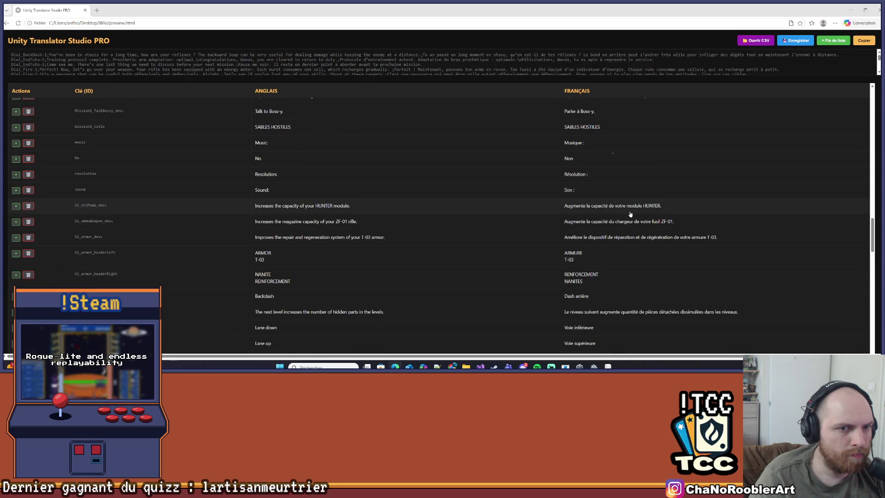
- Paste the energy-cost sentence into Ui_nrjPomp_desc's French cell, swapping M-203 for HUNTER
click(677, 205)
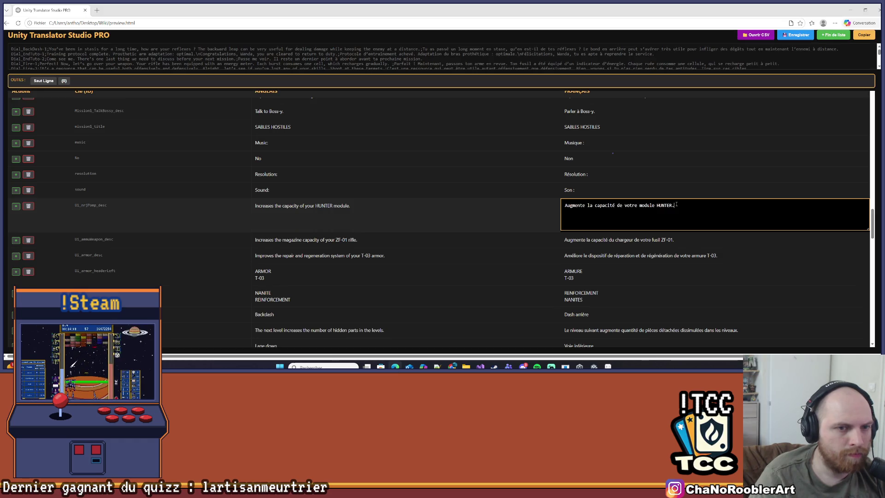
key(ctrl+v)
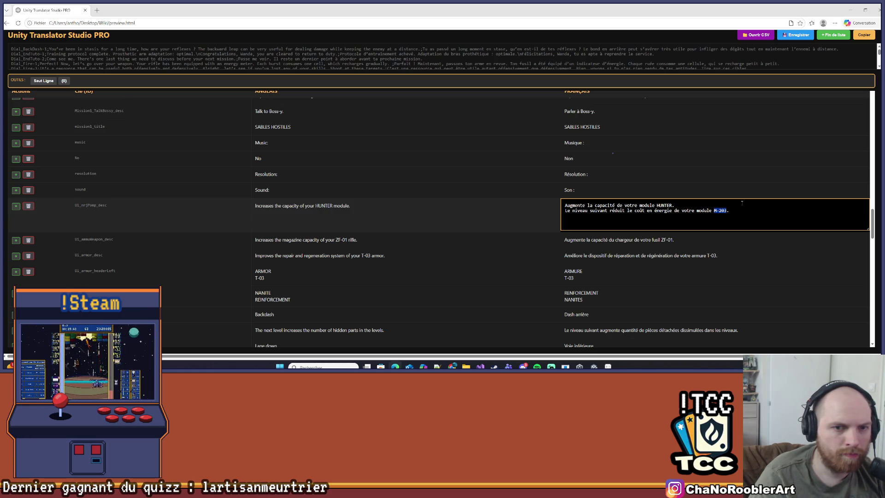
text(UNT)
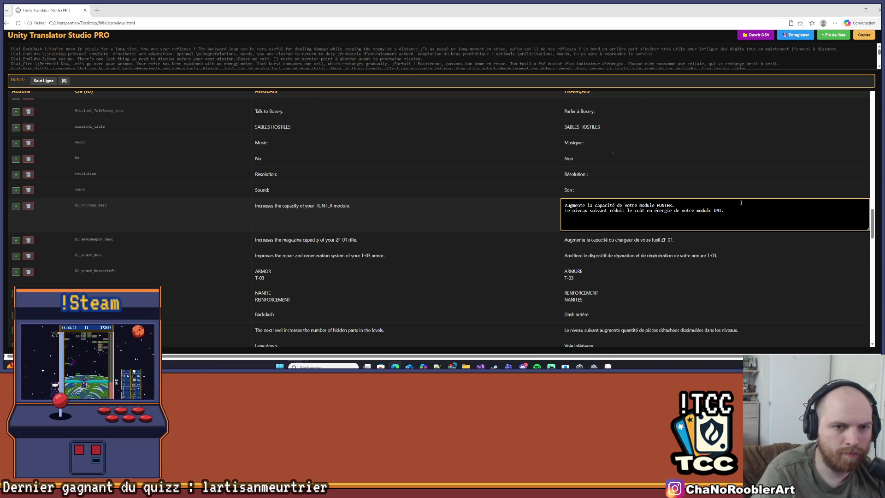
text(HUNTER)
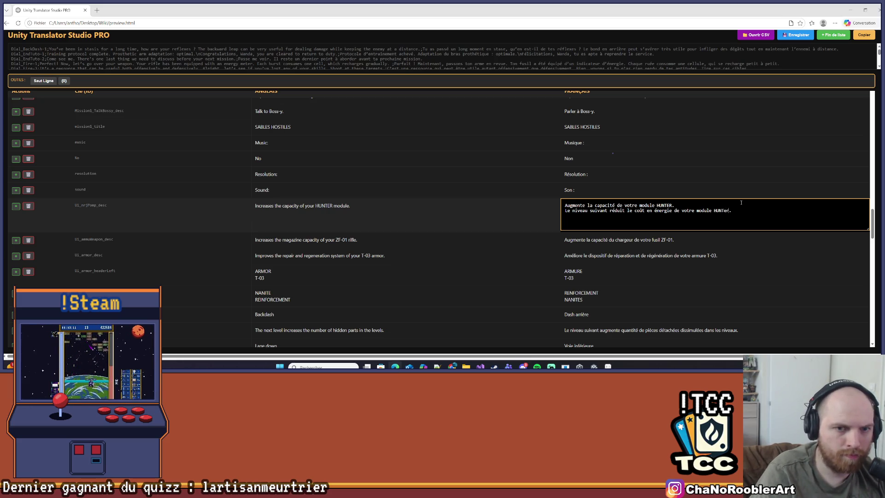
triple_click(741, 202)
key(BackSpace)
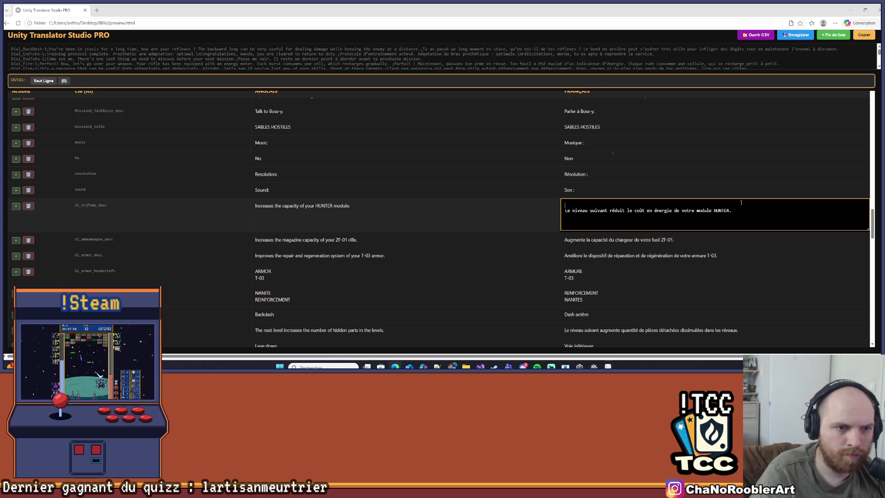
key(Return)
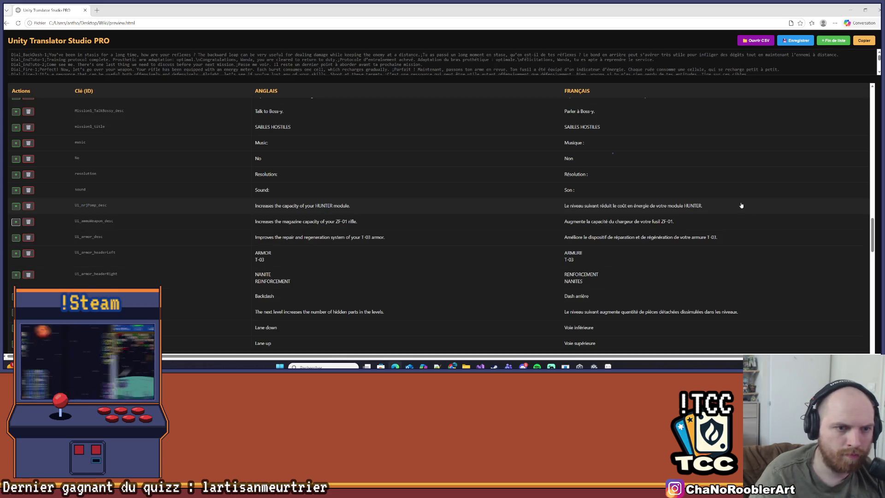
scroll(661, 201, down, 10)
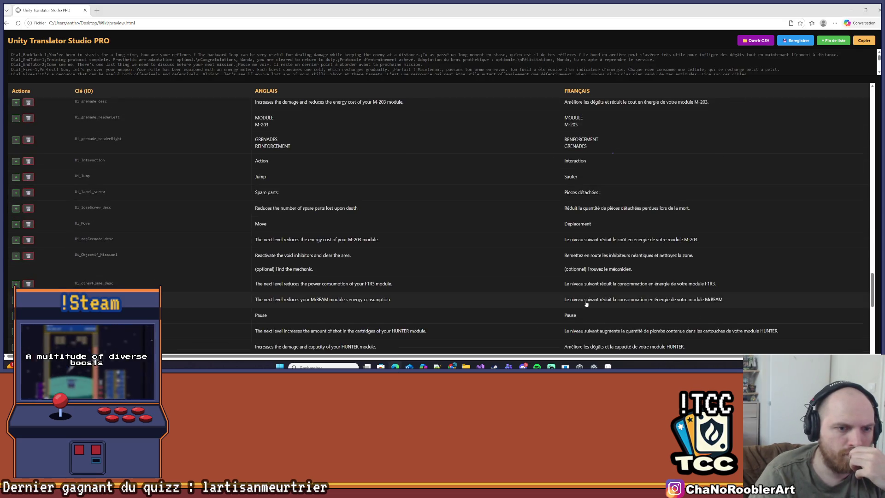
- Copy the English F1R3 power-consumption sentence from Ui_otherFlame_desc
click(465, 287)
triple_click(476, 290)
key(ctrl+c)
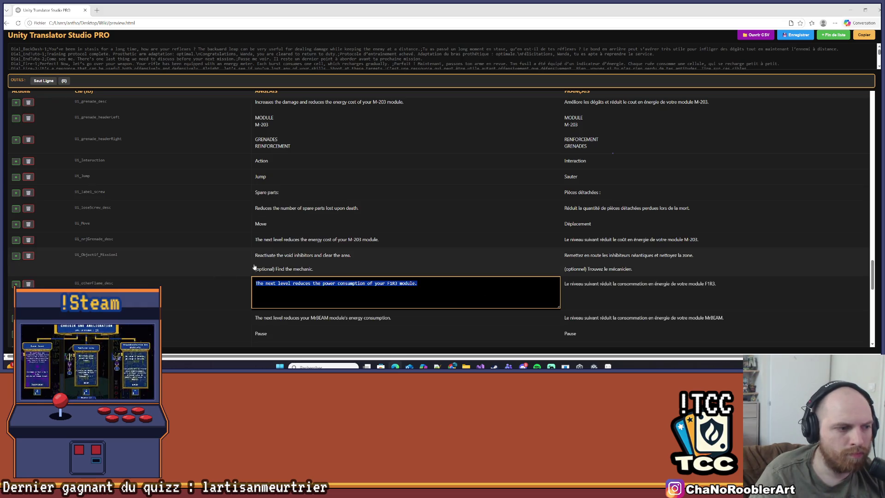
key(Escape)
scroll(461, 260, up, 5)
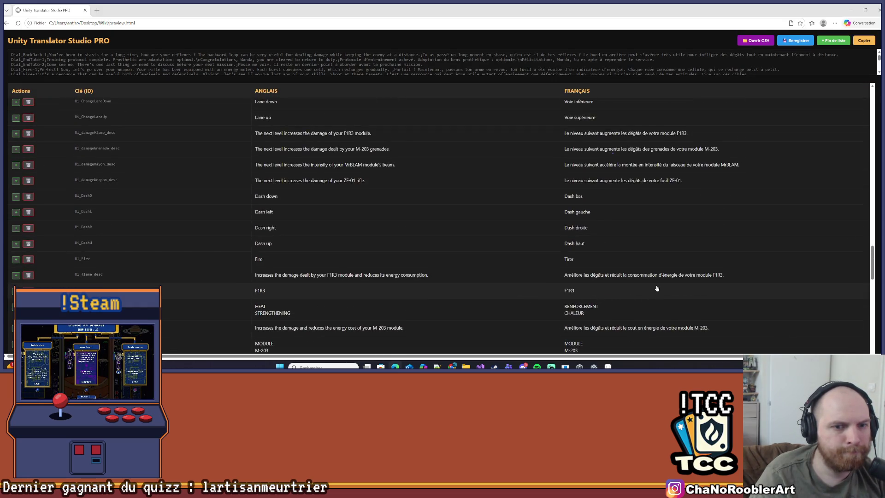
scroll(657, 287, up, 2)
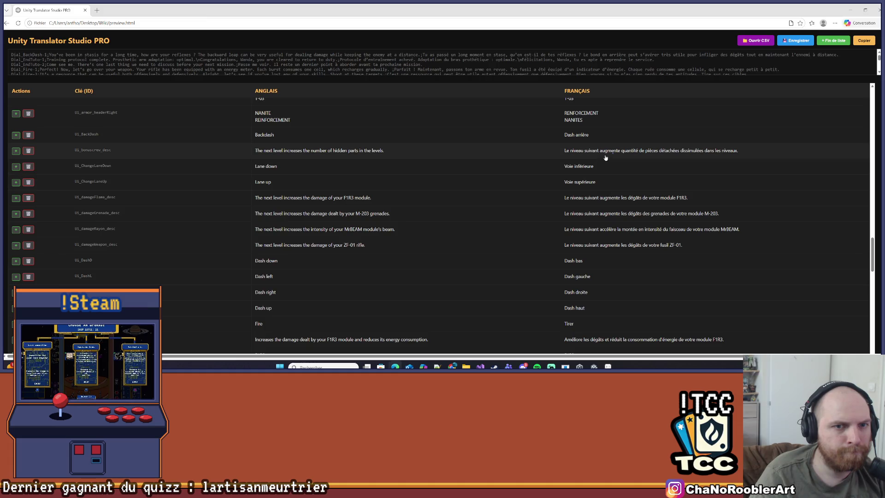
scroll(605, 158, up, 5)
- Paste it over Ui_nrjPomp_desc's English text, changing F1R3 to HUNTER
click(444, 212)
drag(429, 205, 255, 205)
key(ctrl+v)
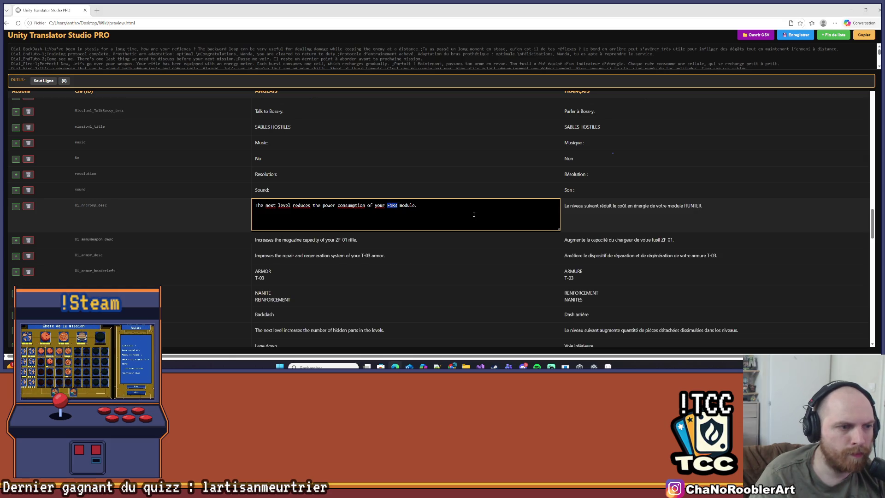
text(HUNTE)
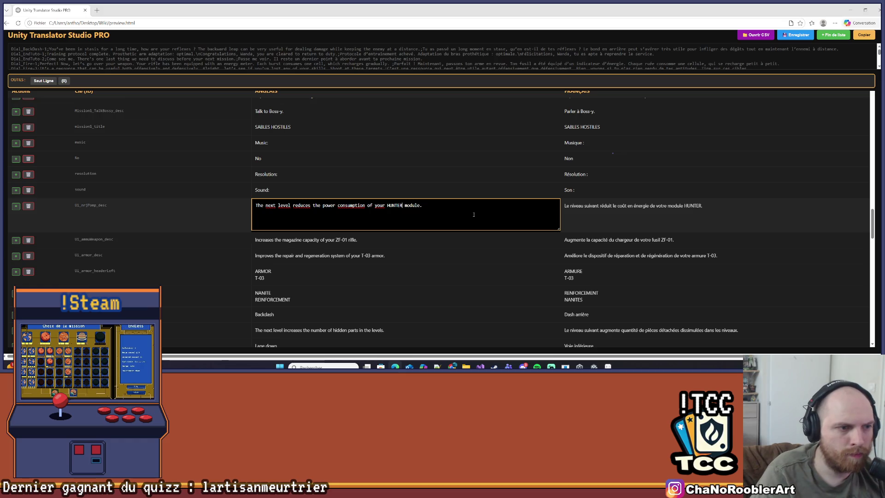
key(Return)
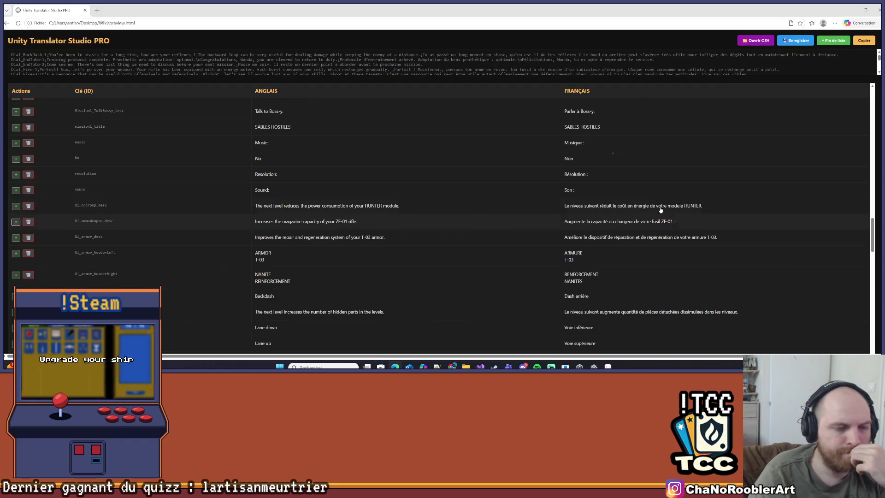
scroll(630, 210, down, 2)
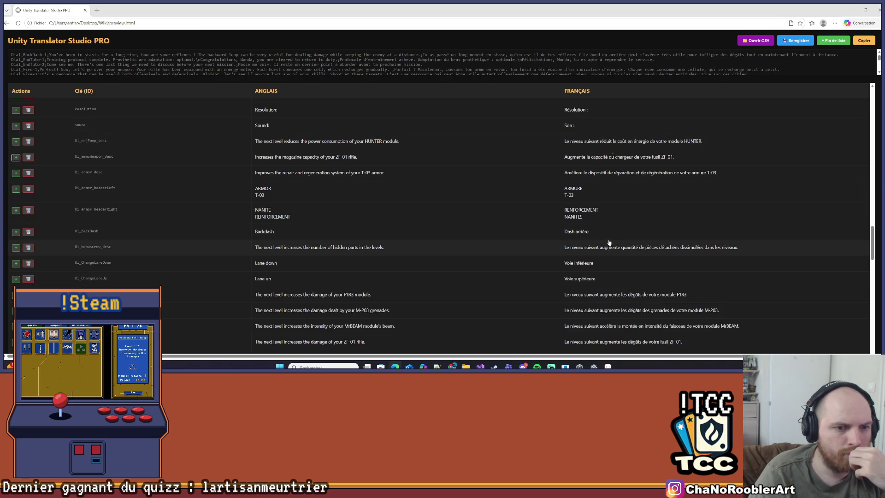
scroll(742, 164, down, 3)
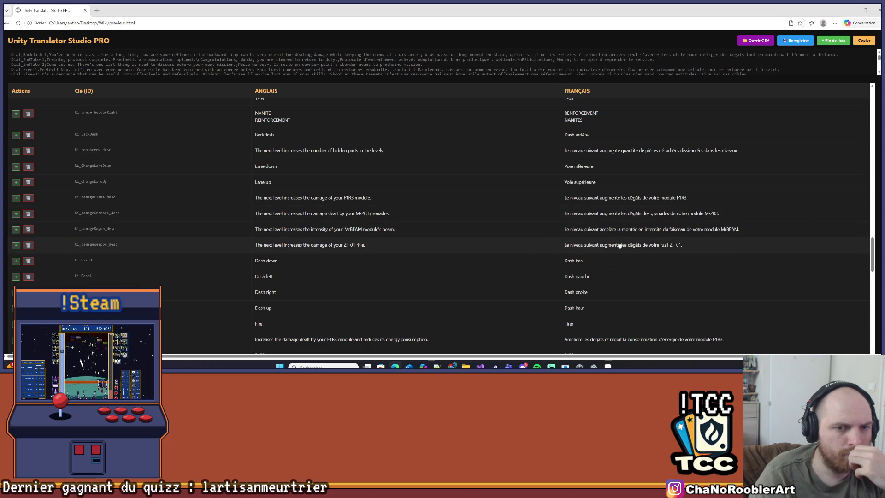
scroll(624, 224, down, 1)
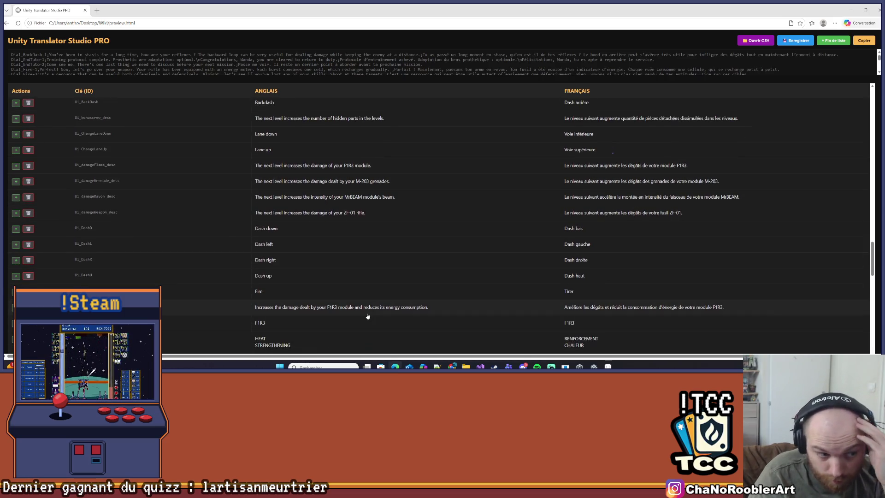
scroll(366, 316, down, 5)
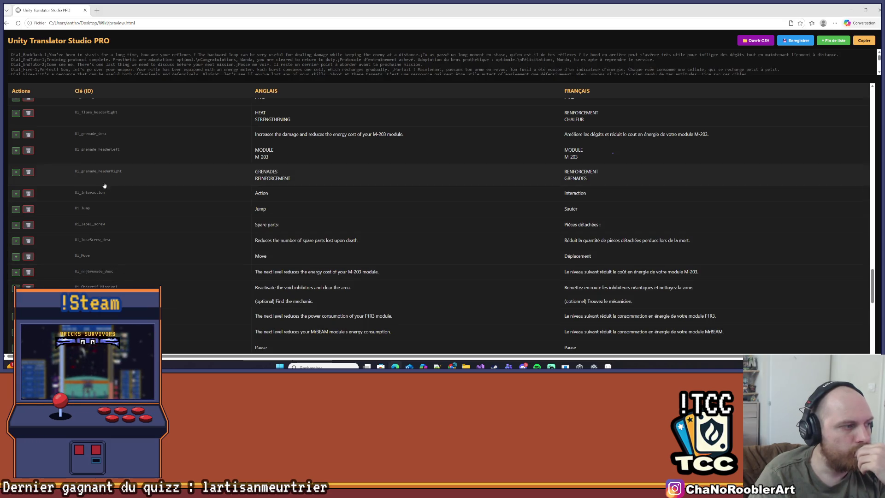
scroll(120, 221, down, 5)
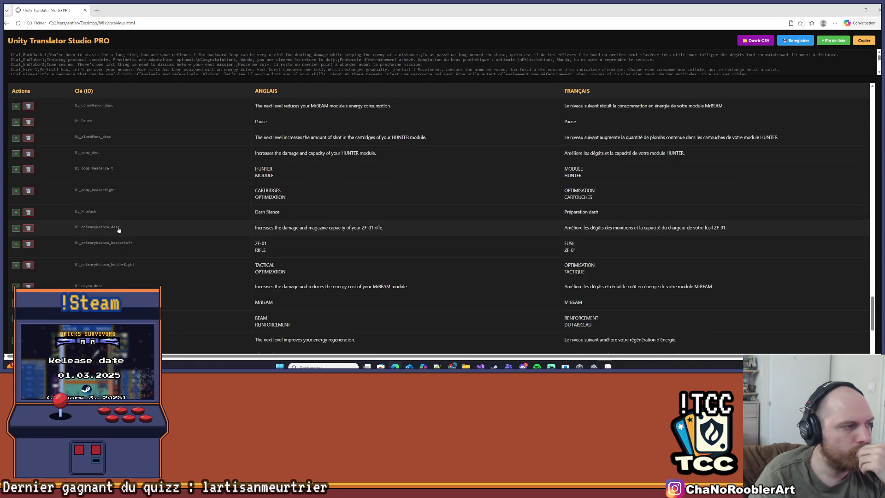
click(626, 155)
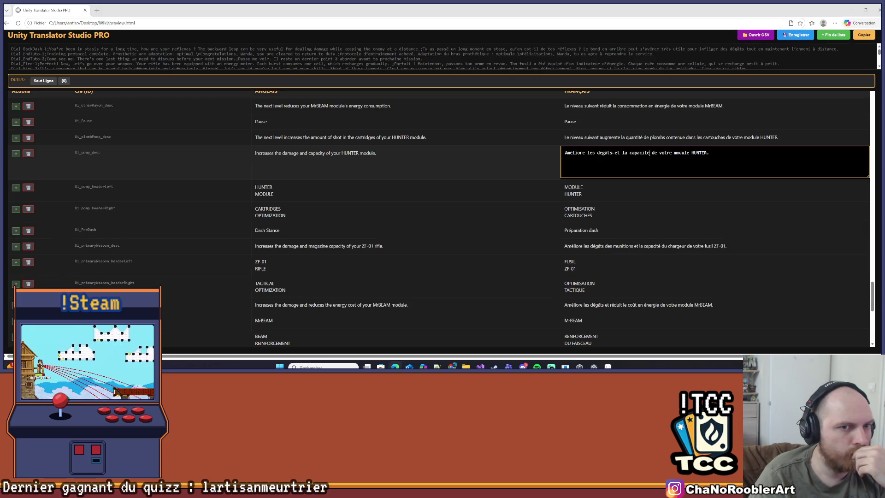
- Replace 'capacité' with 'réduit le coût en énergie' in the Ui_pomp_desc French description
key(BackSpace)
key(BackSpace)
key(BackSpace)
key(BackSpace)
key(BackSpace)
key(BackSpace)
key(BackSpace)
key(BackSpace)
text(réduit le)
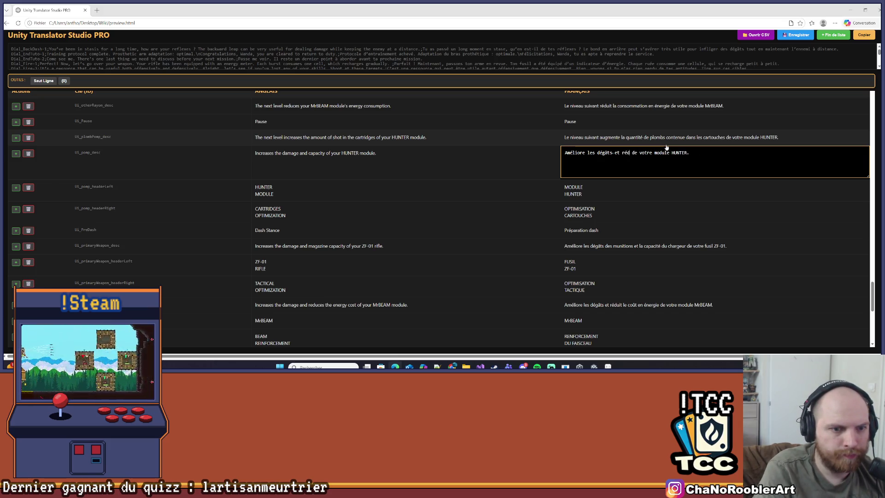
text( cou)
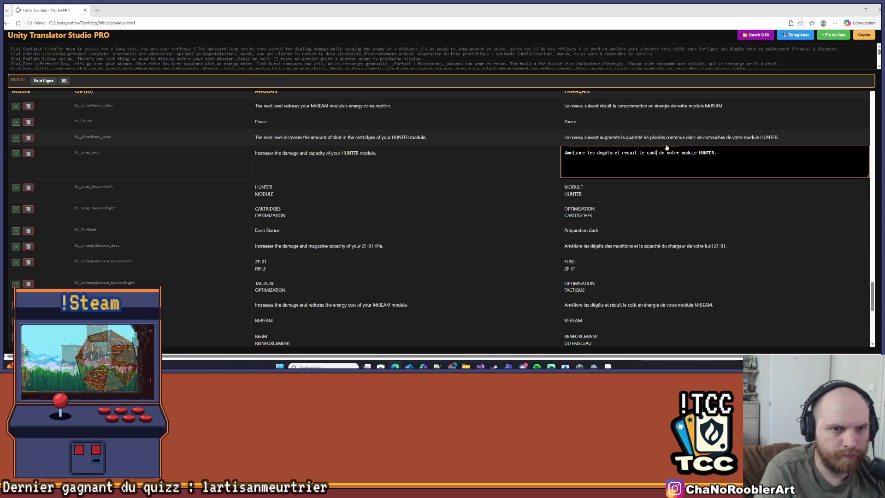
text(en én )
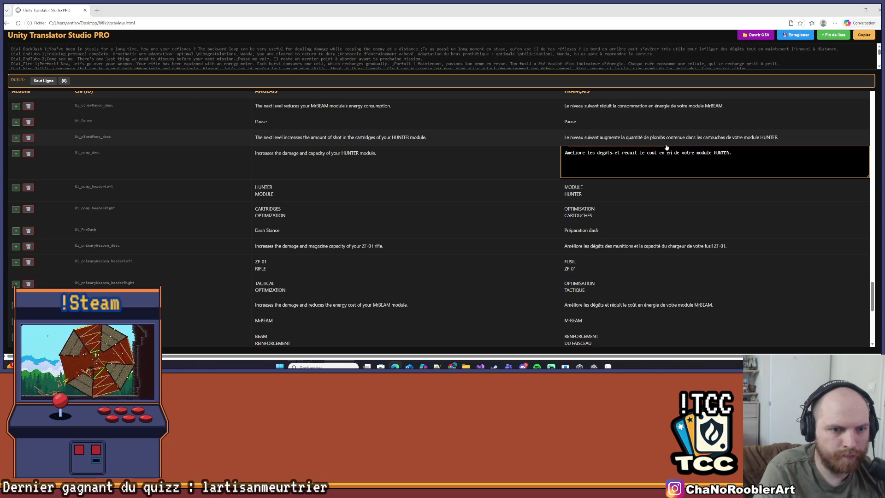
text(ergie)
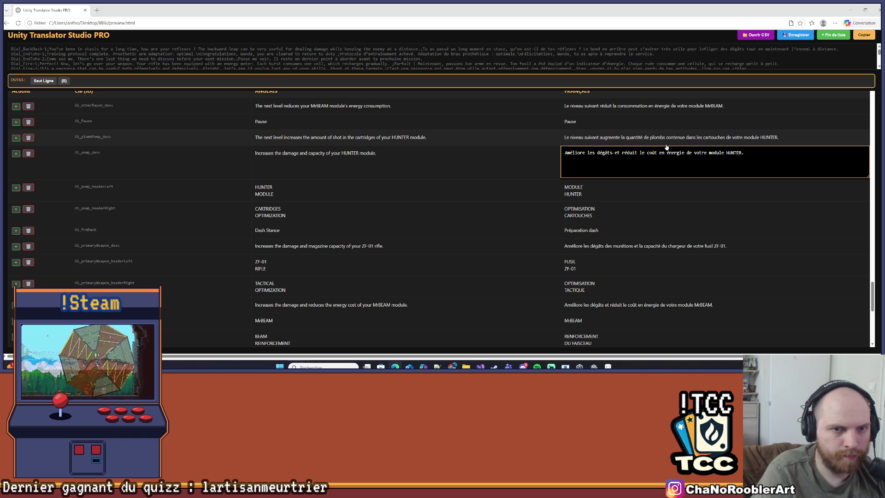
key(Return)
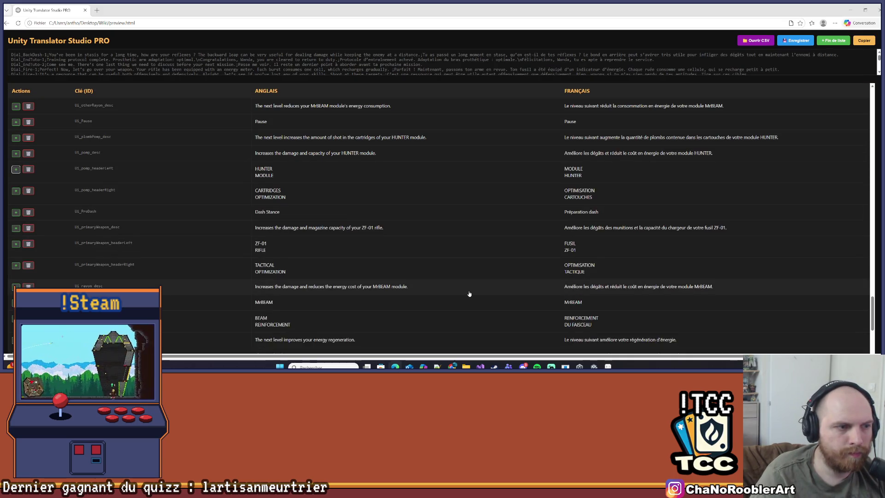
- Copy the MrBEAM energy-cost description sentence, leaving Ui_plombPomp_desc unchanged
scroll(469, 292, up, 1)
click(453, 318)
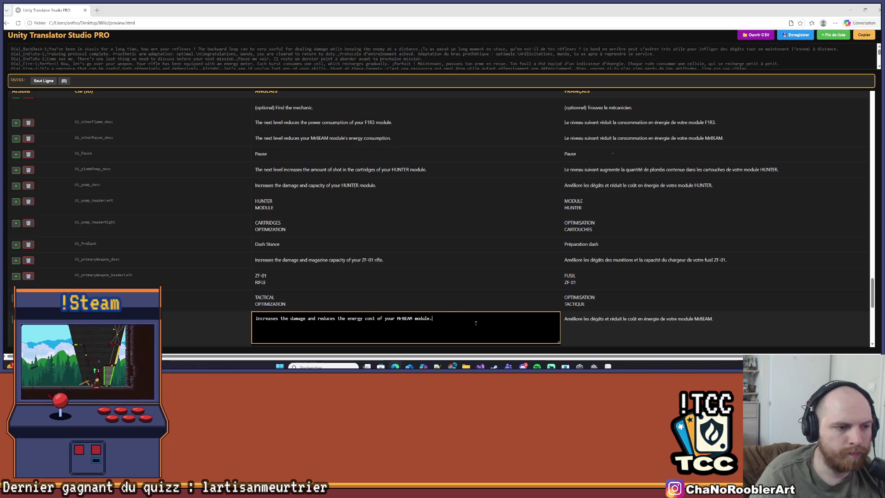
click(539, 171)
key(shift+Return)
text(Increases the damage and reduces the energy cost of your MrBEAM module.)
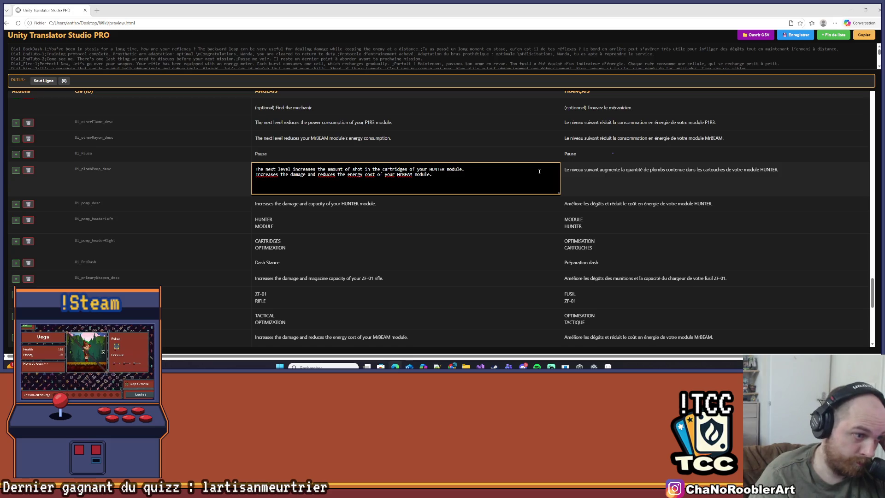
key(ctrl+z)
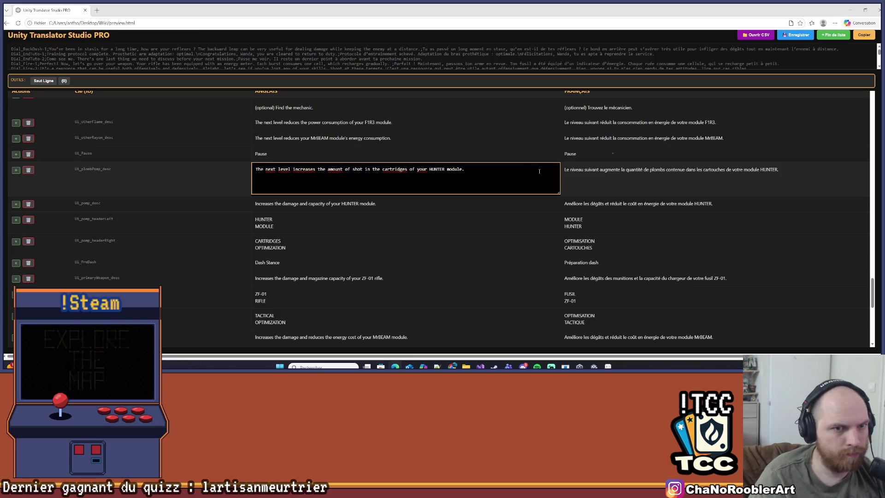
key(Return)
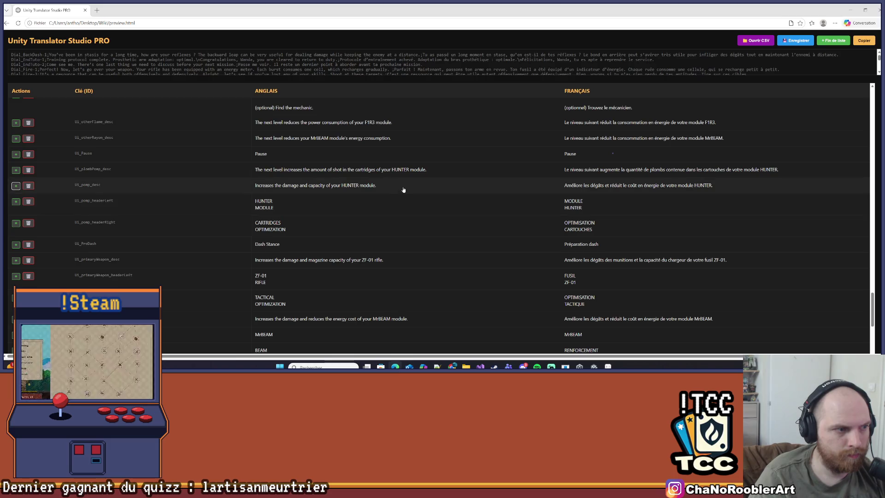
- Paste the sentence into Ui_pomp_desc's English text, change MrBEAM to HUNTER, and save
click(404, 189)
key(ctrl+a)
text(Increases the damage and reduces the energy cost of your MrBEAM module.)
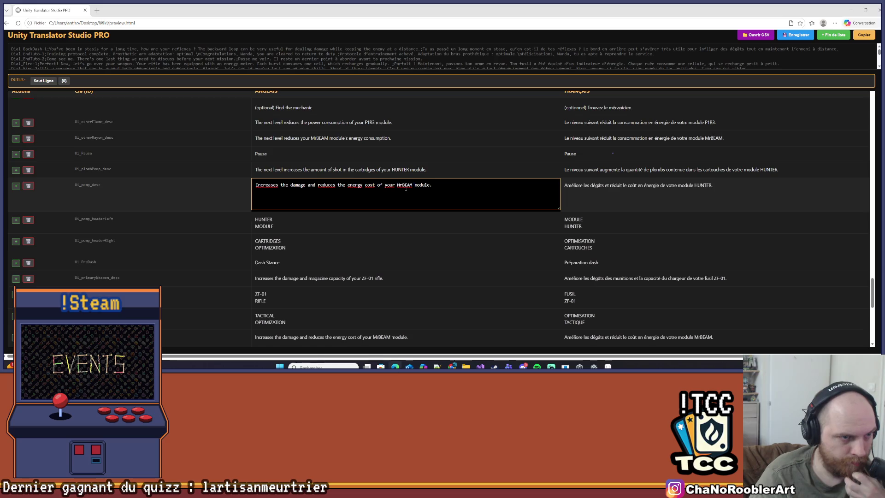
double_click(404, 186)
text(HUNTER)
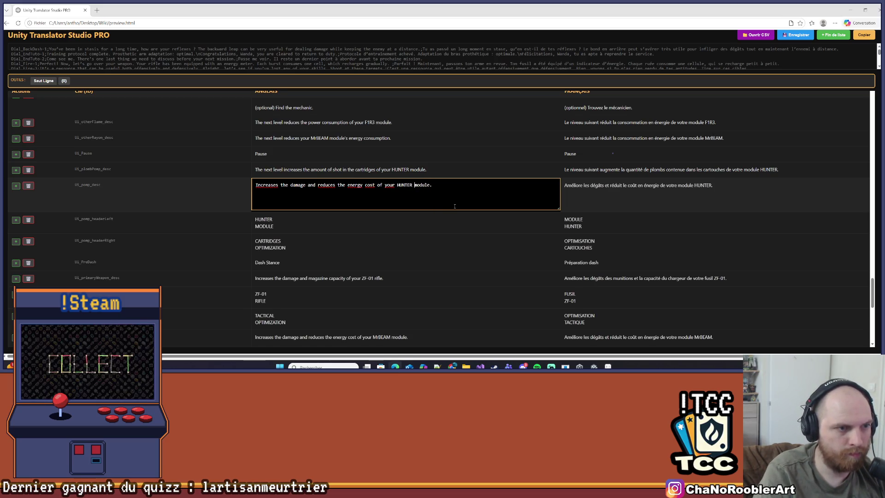
click(768, 46)
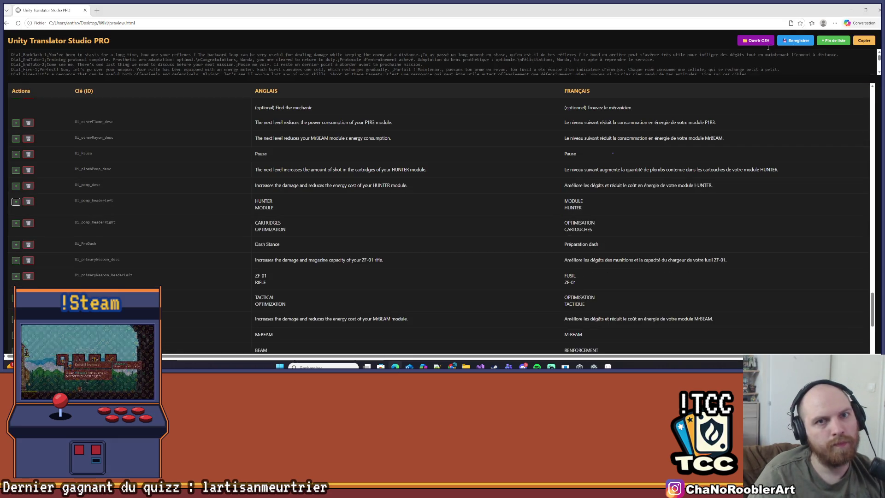
click(806, 40)
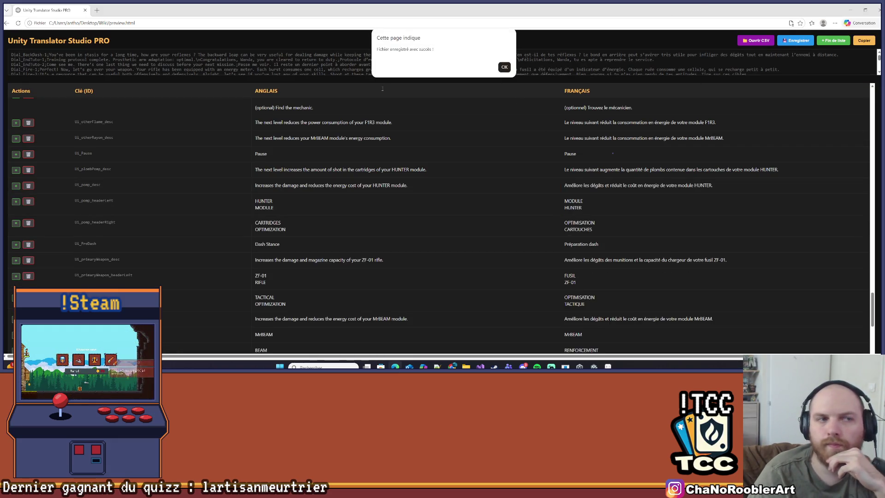
click(505, 67)
click(865, 10)
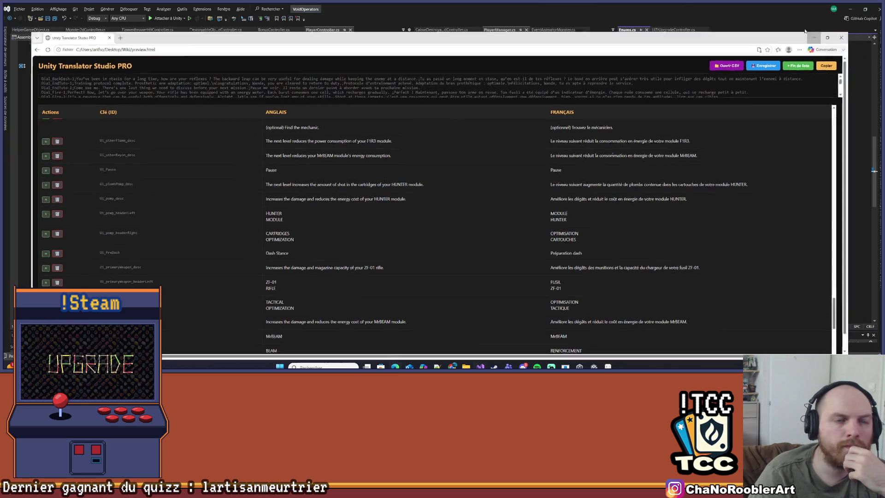
- Accept the suggestion on line 25 so the property returns PlayerSave.NrjPomp instead of AmmuPomp
click(813, 37)
click(328, 197)
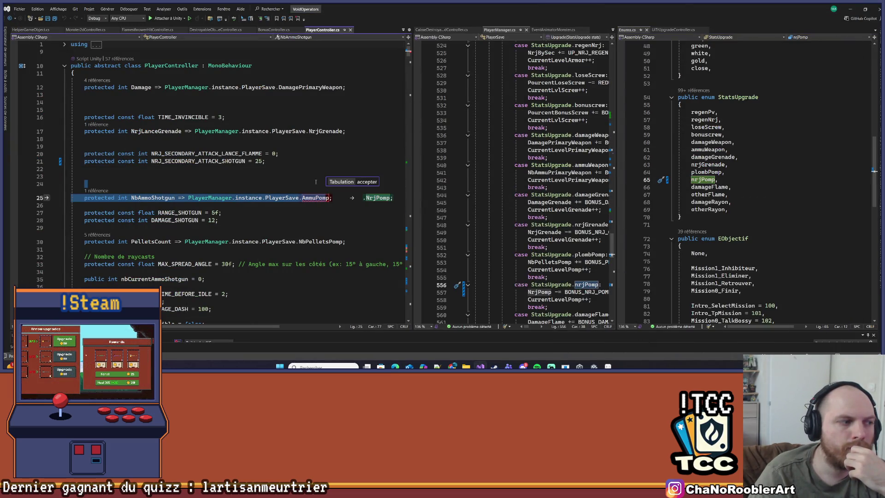
key(End)
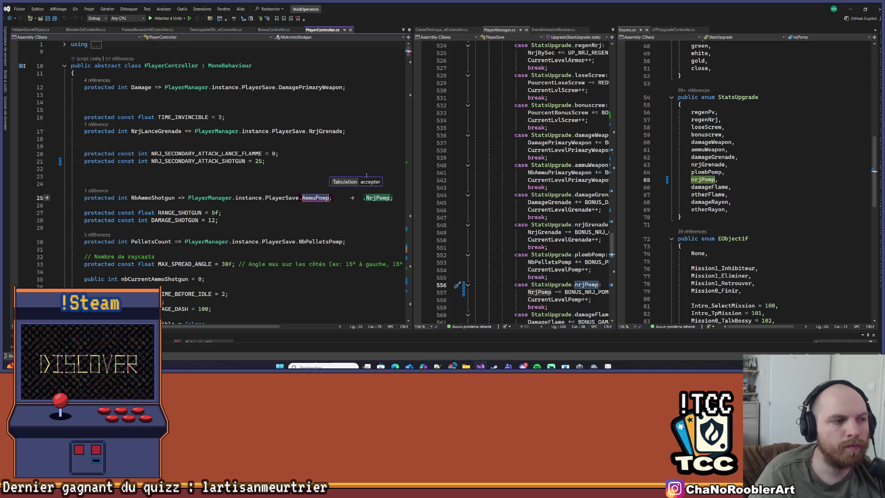
key(Tab)
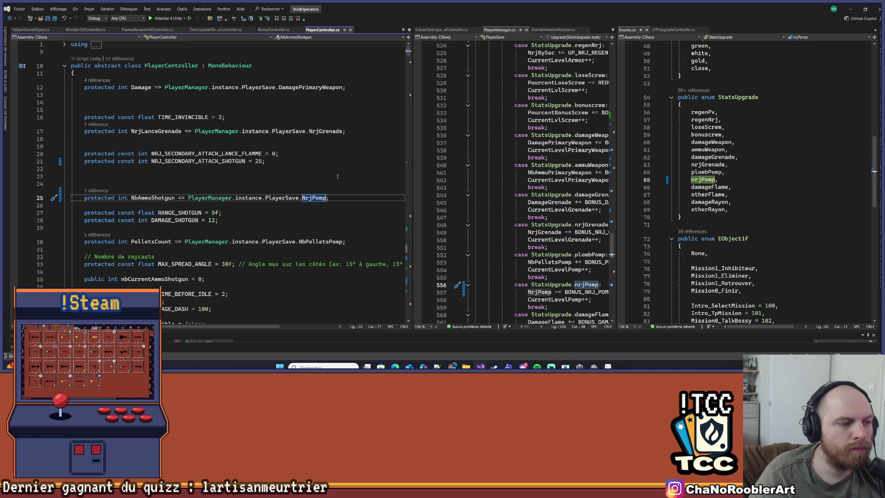
- Rename the NbAmmoShotgun property to NrjPomp everywhere it's used
scroll(171, 180, down, 2)
double_click(156, 153)
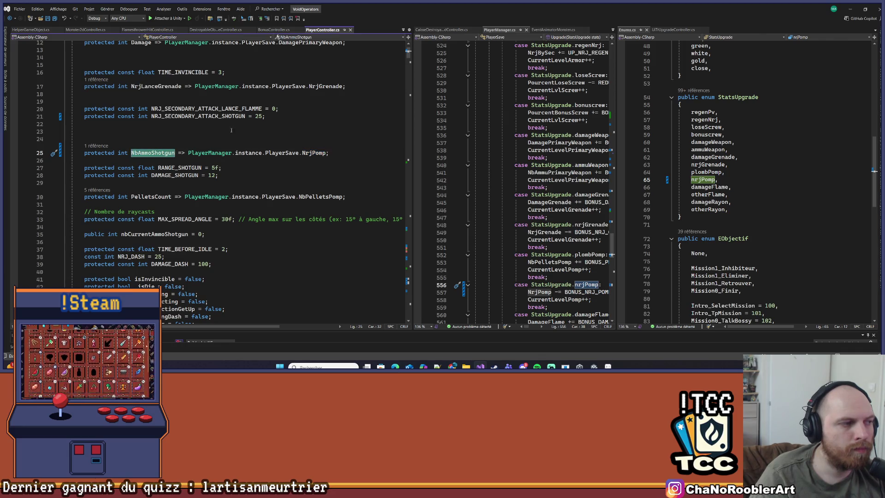
scroll(294, 124, up, 2)
key(ctrl+r)
key(ctrl+r)
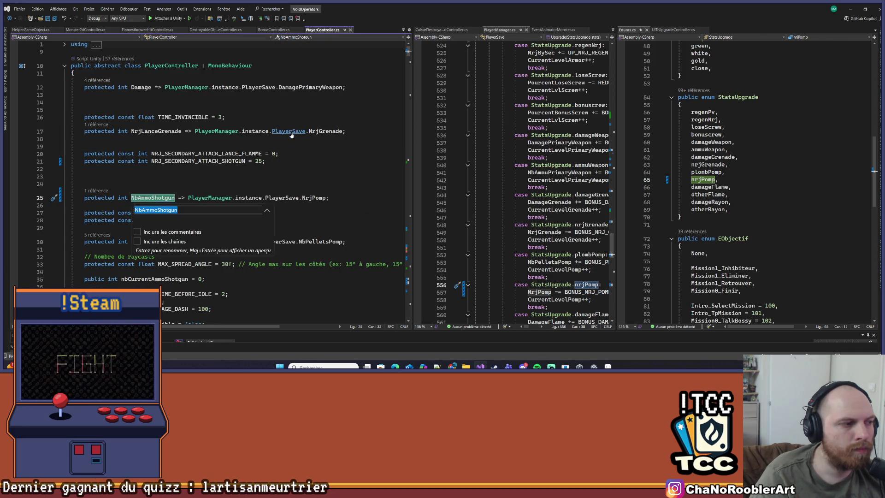
text(Nrj)
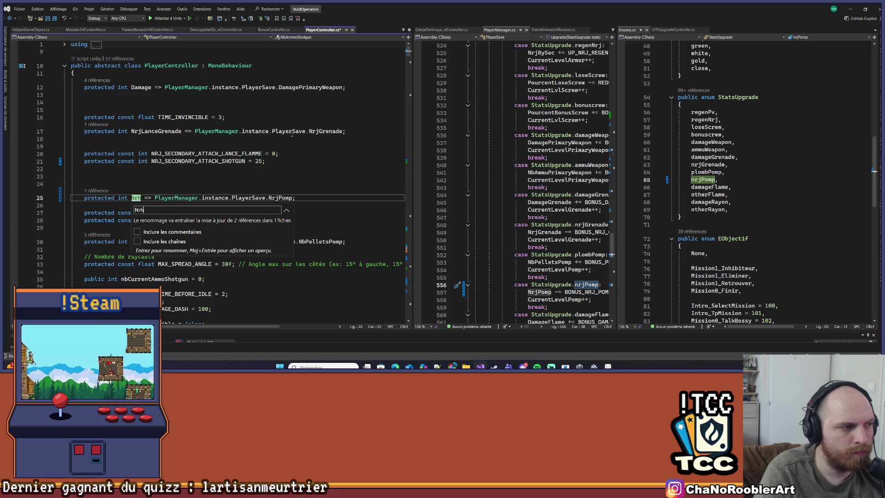
text(Pomp)
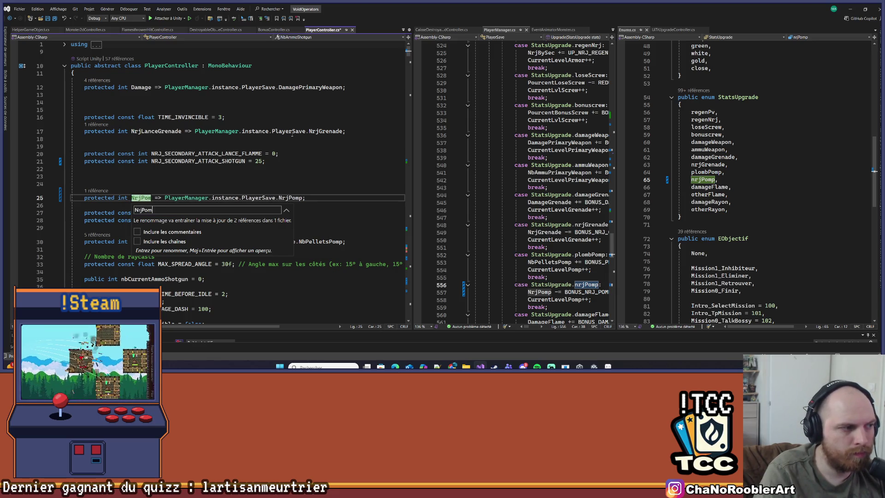
key(Return)
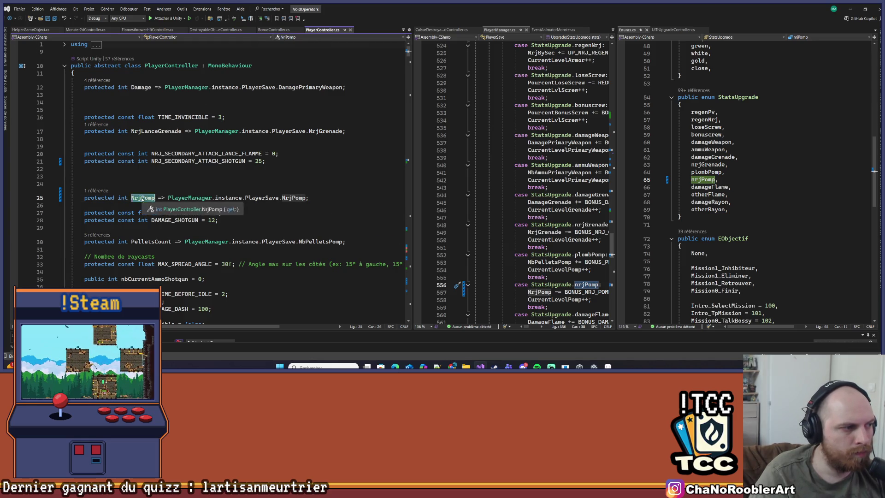
scroll(231, 175, down, 20)
scroll(158, 231, down, 20)
- Find the SecondaryShotgun call and go to its definition
scroll(158, 230, up, 10)
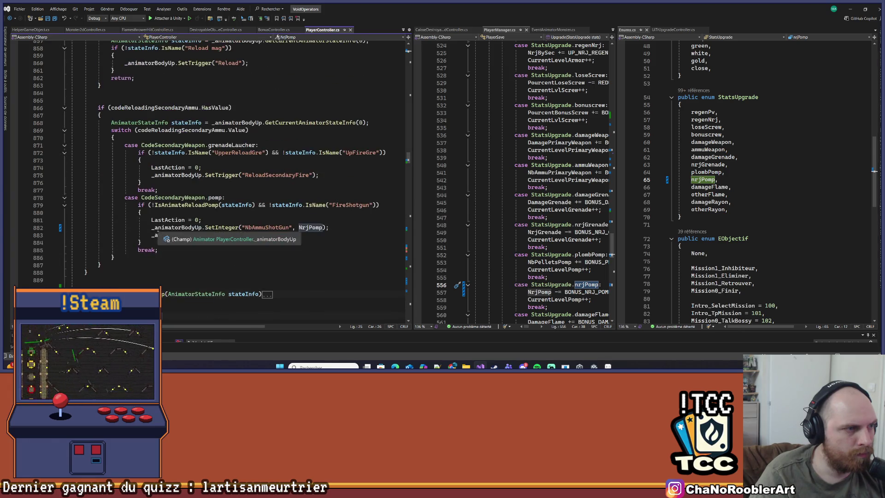
scroll(178, 244, down, 20)
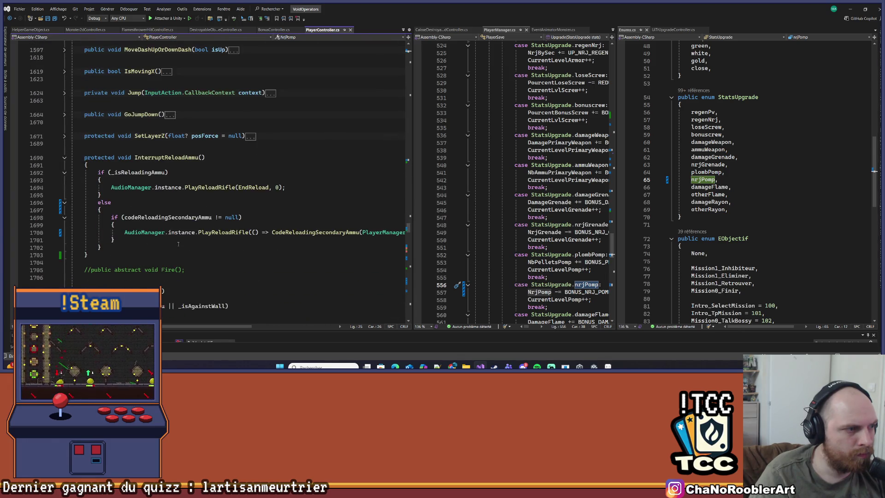
scroll(179, 245, down, 15)
scroll(178, 244, down, 20)
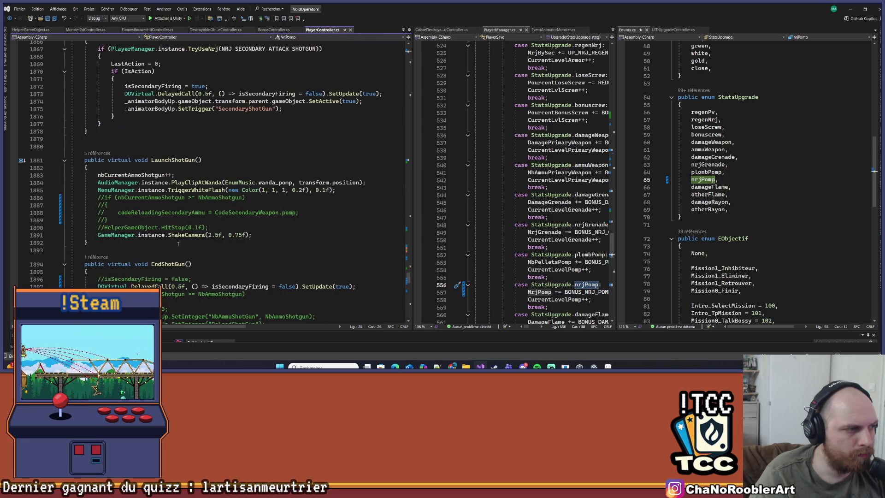
scroll(179, 244, down, 6)
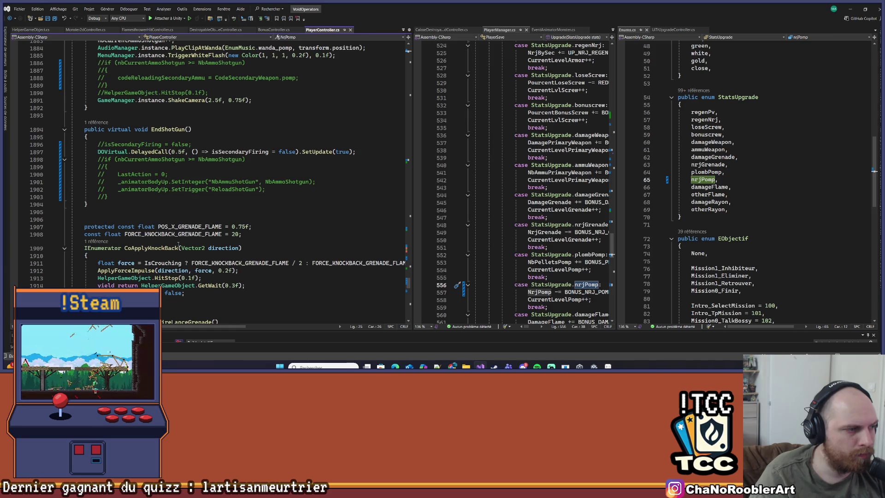
scroll(178, 245, up, 20)
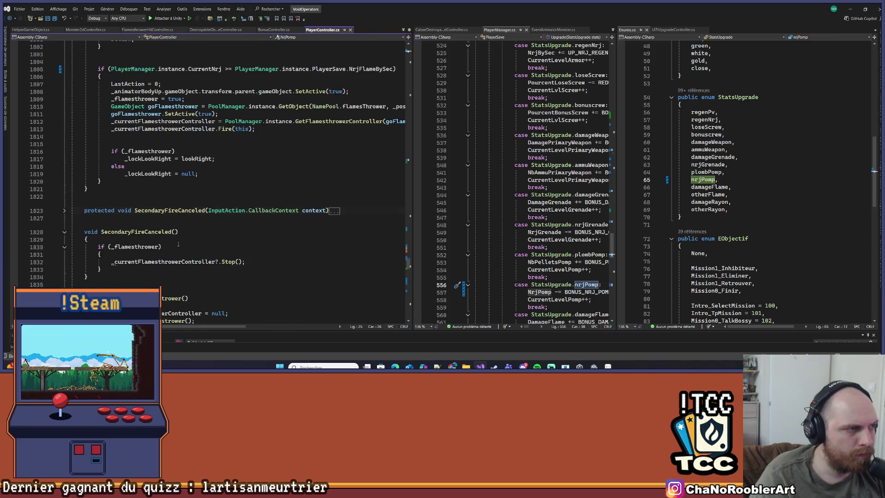
scroll(178, 244, up, 3)
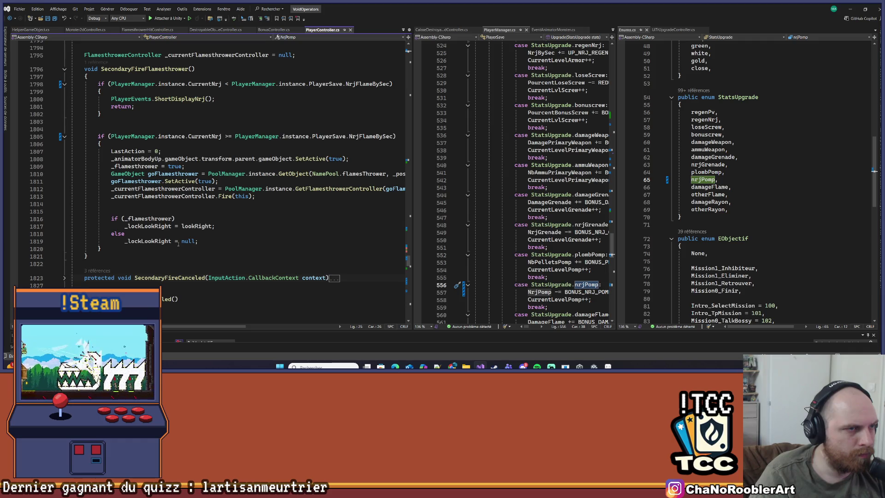
scroll(178, 243, up, 15)
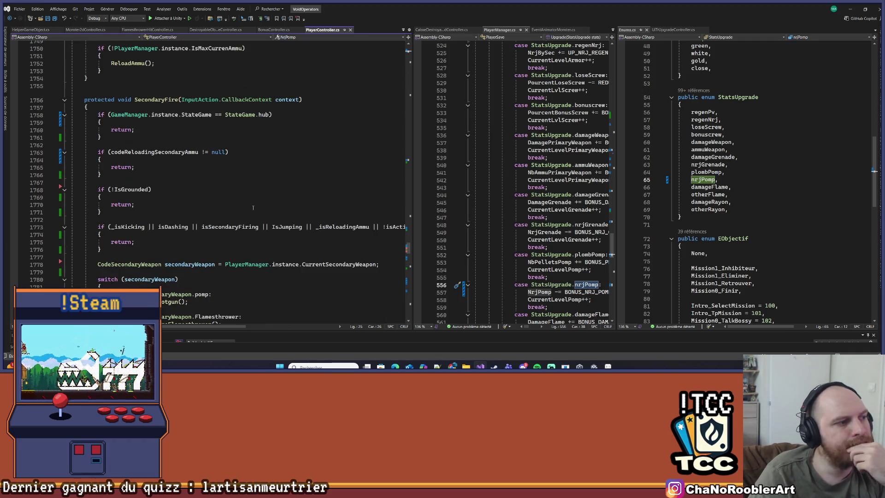
scroll(253, 208, down, 2)
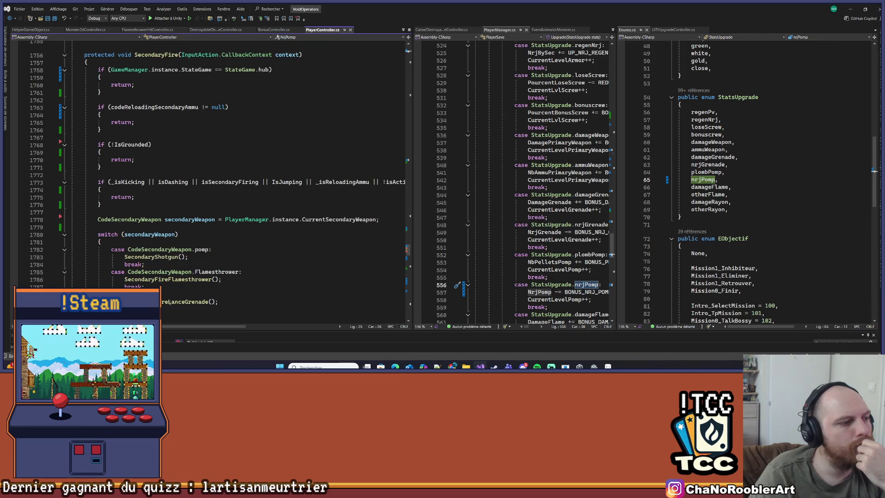
right_click(163, 257)
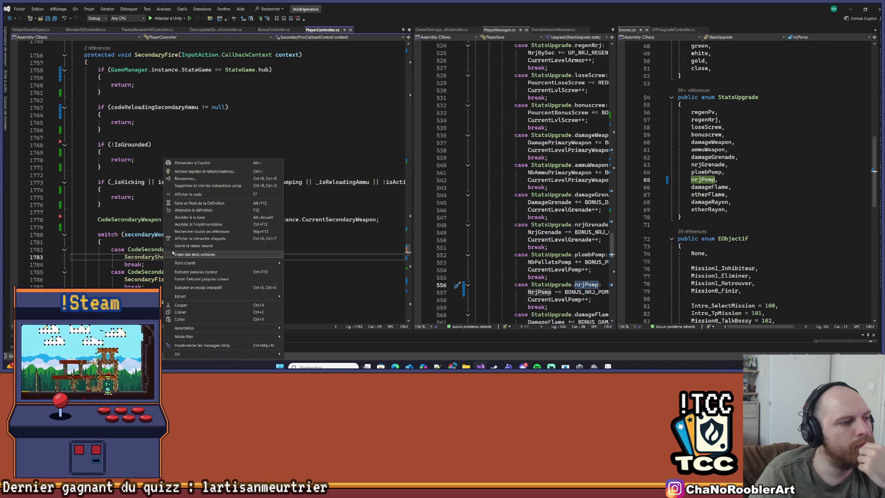
click(190, 211)
- Replace the NRJ_SECONDARY_ATTACK_SHOTGUN argument with NrjPomp in the TryUseNrj energy check
double_click(240, 197)
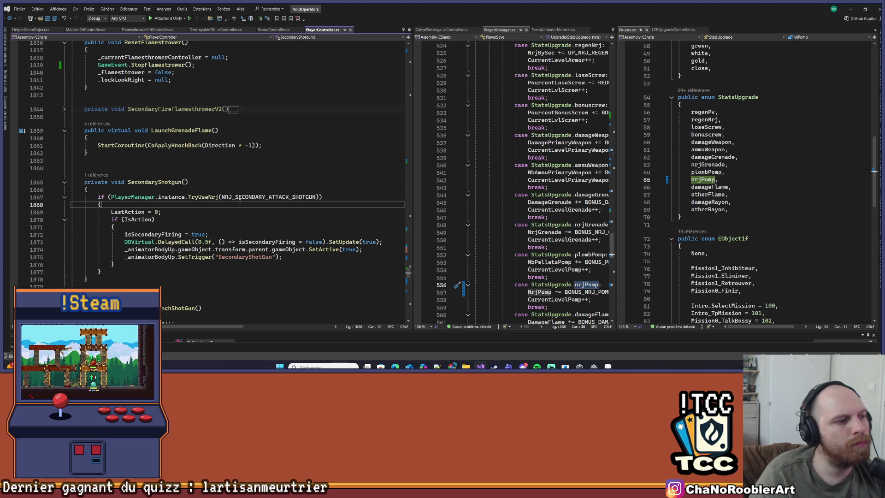
text(NrjPomp)
click(248, 177)
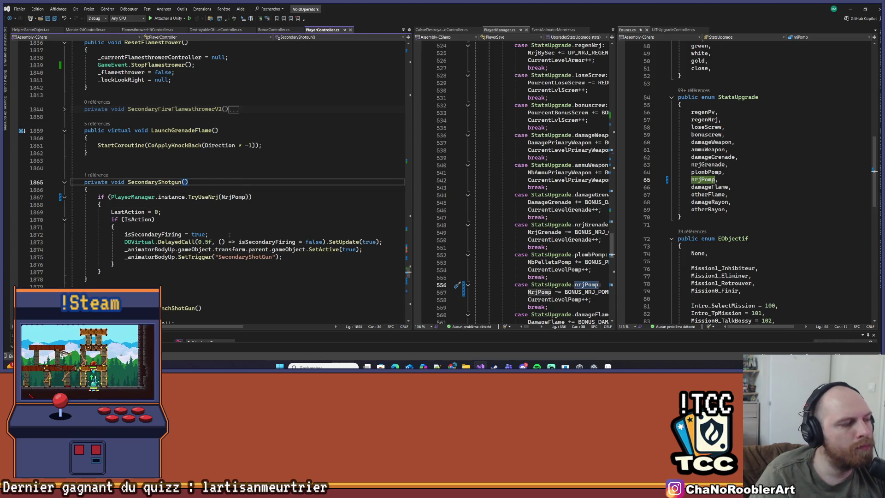
click(335, 196)
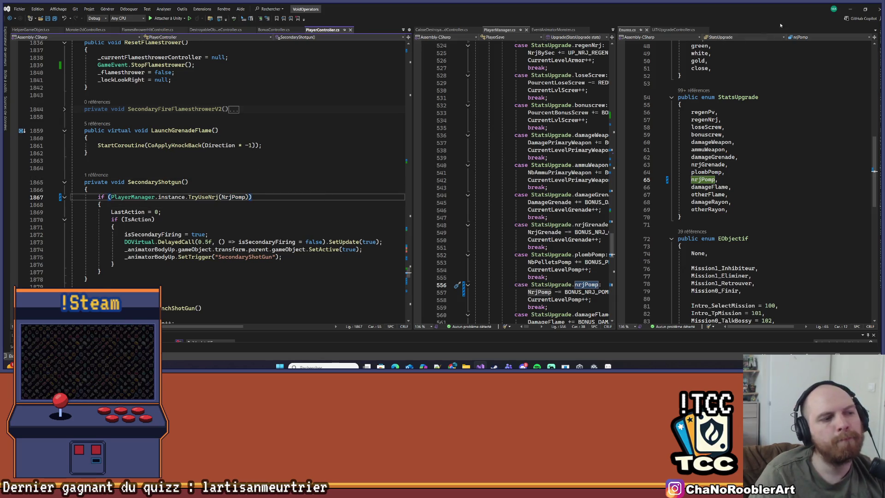
click(852, 12)
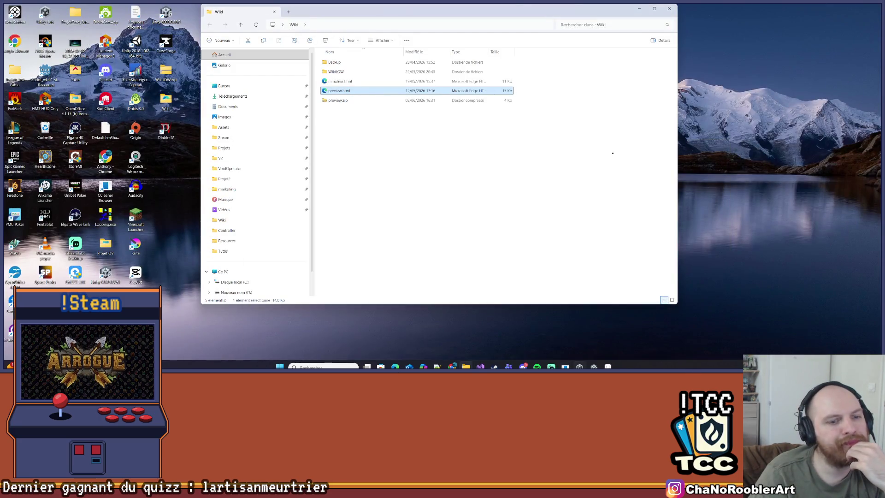
- Bring up the VoidOperators Unity editor and start play-testing Level1
mouse_move(594, 366)
click(564, 341)
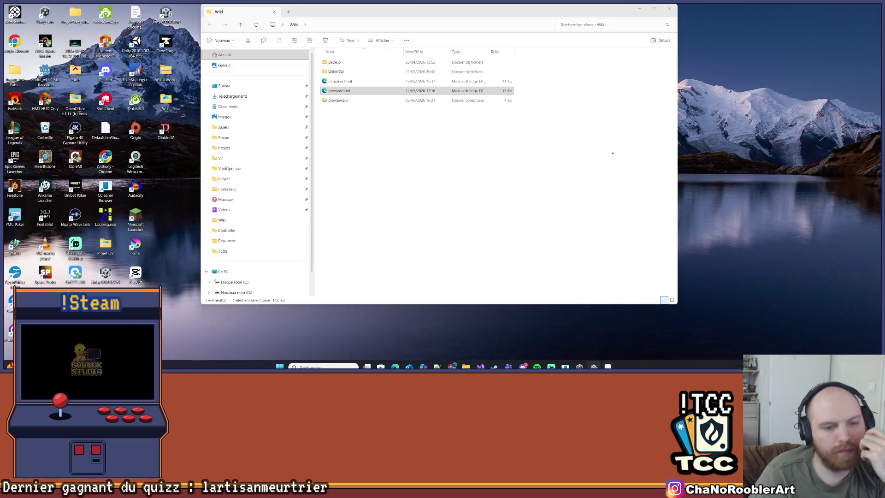
key(alt+Tab)
scroll(398, 176, down, 2)
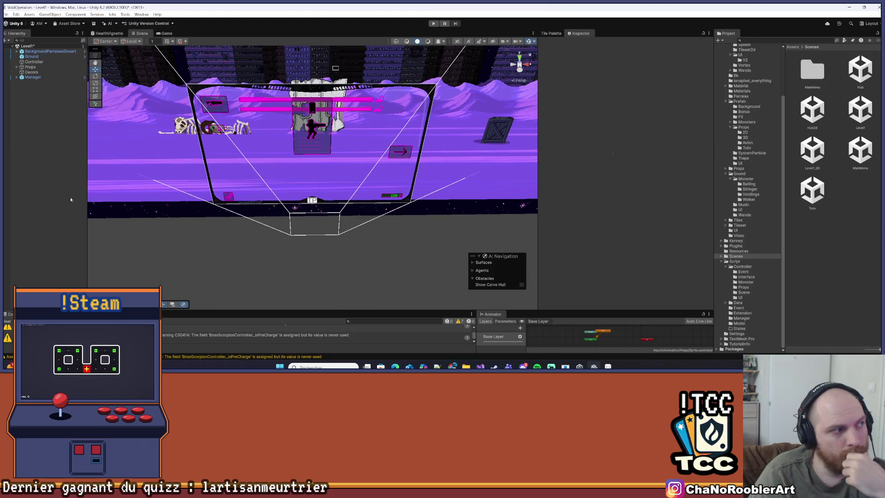
click(19, 23)
click(111, 275)
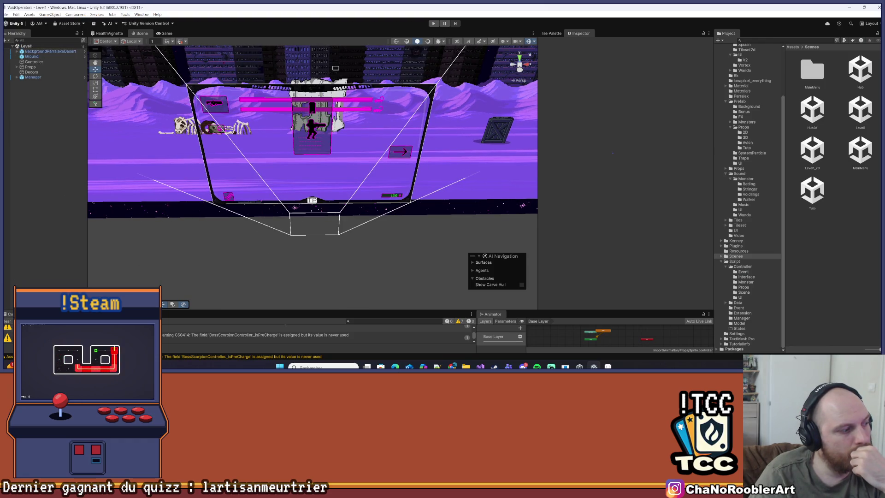
scroll(428, 74, up, 1)
click(433, 23)
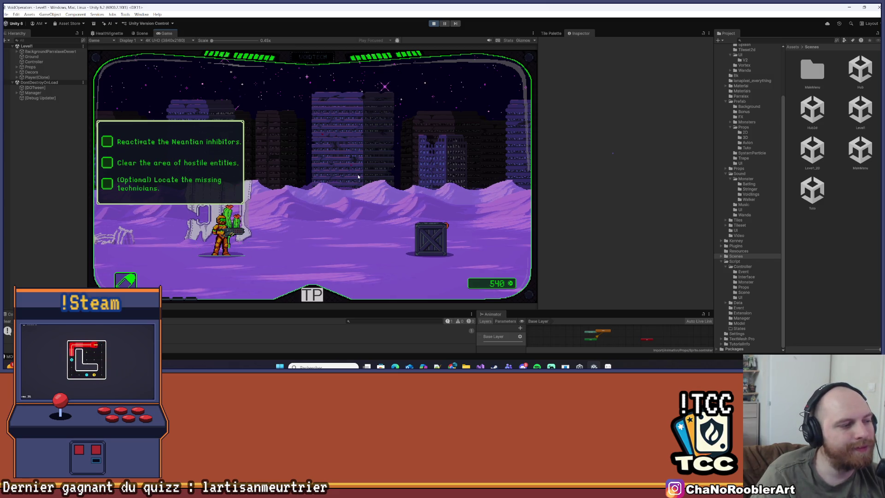
- Run through Level1 shooting the cactus monsters until the score reaches 550, then stop playing
key(d)
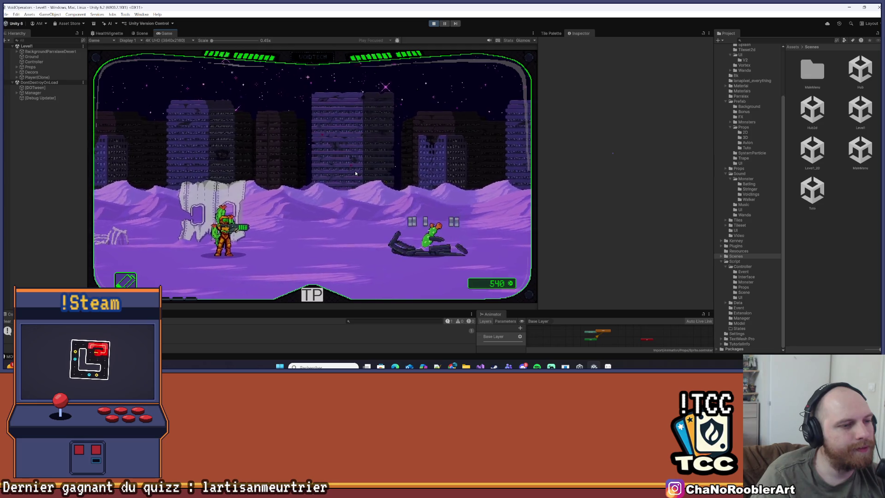
key(d)
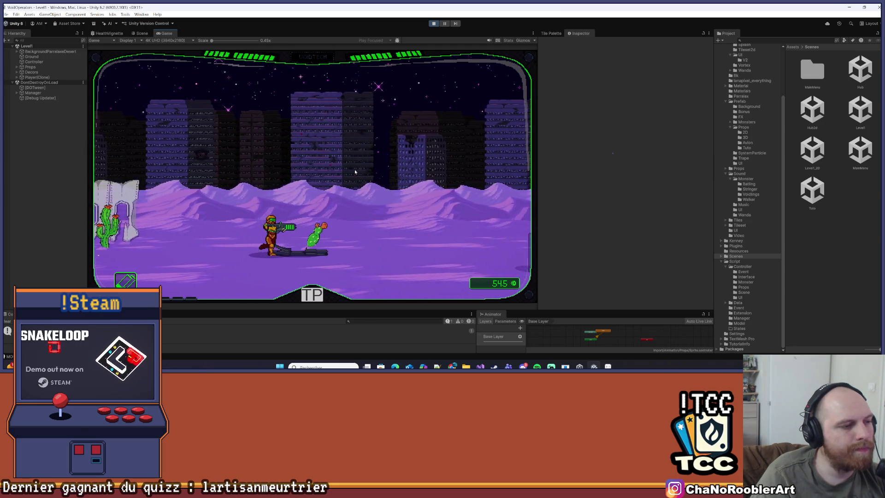
key(d)
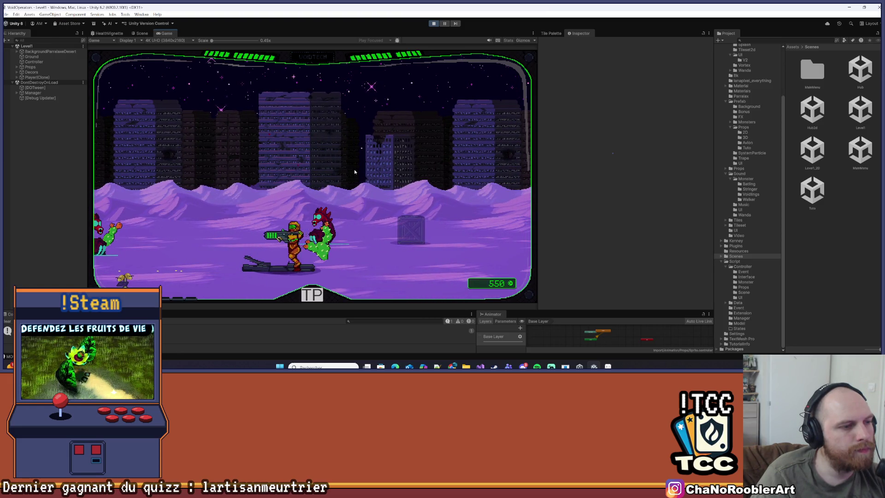
key(a)
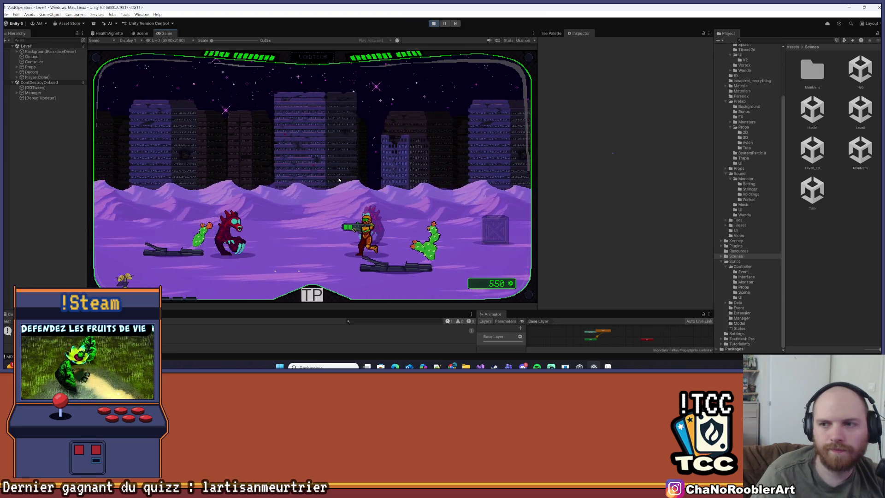
key(d)
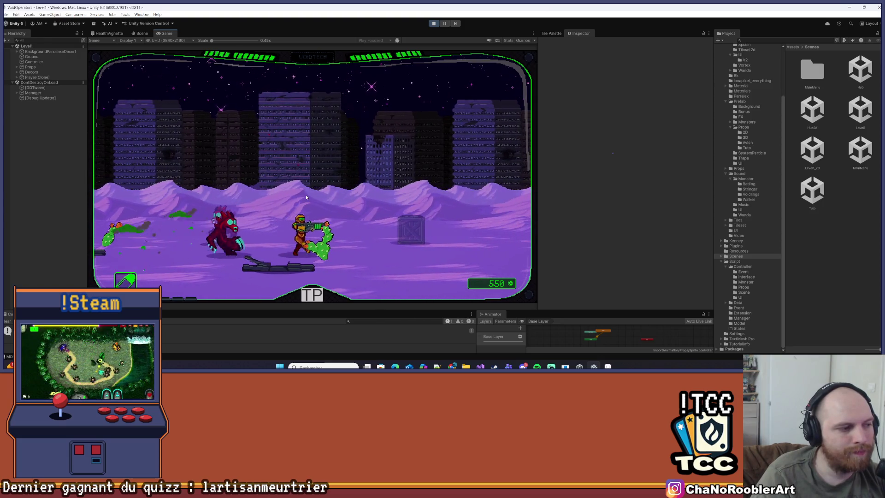
key(d)
key(a)
key(a)
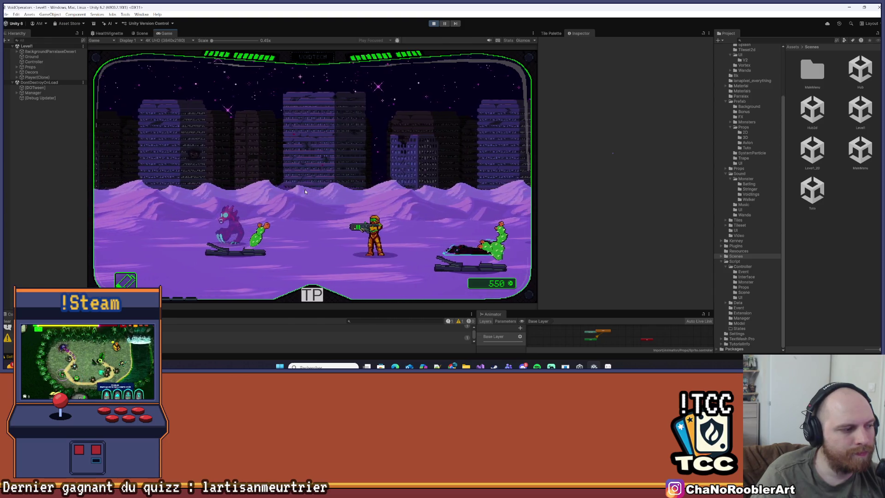
key(a)
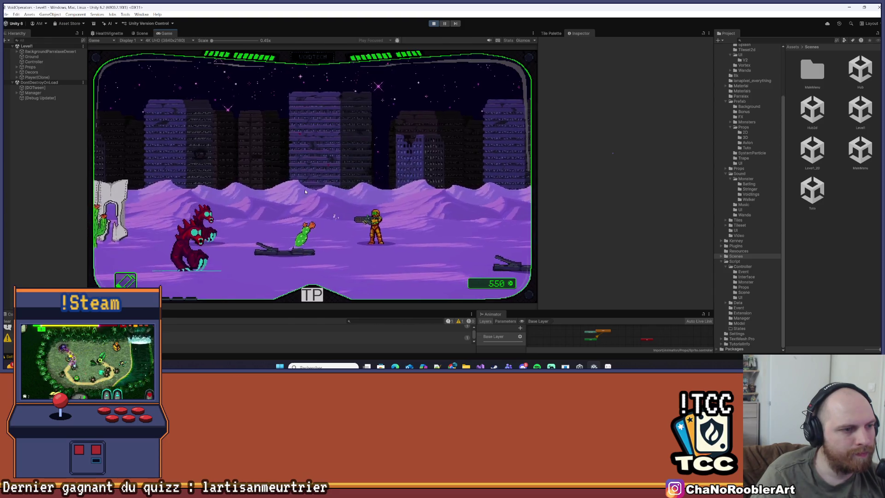
key(d)
click(434, 23)
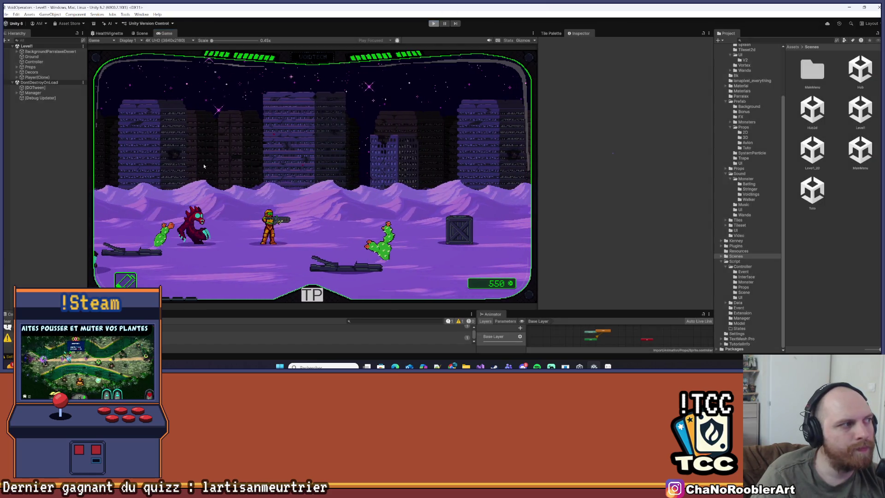
- Select Manager in the Hierarchy and open the MainMenu scene from the Scenes folder
click(35, 78)
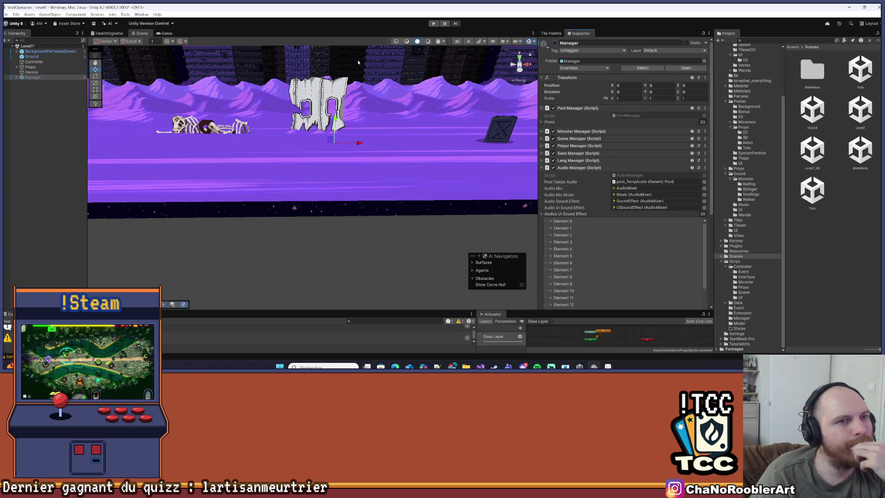
click(6, 14)
click(860, 145)
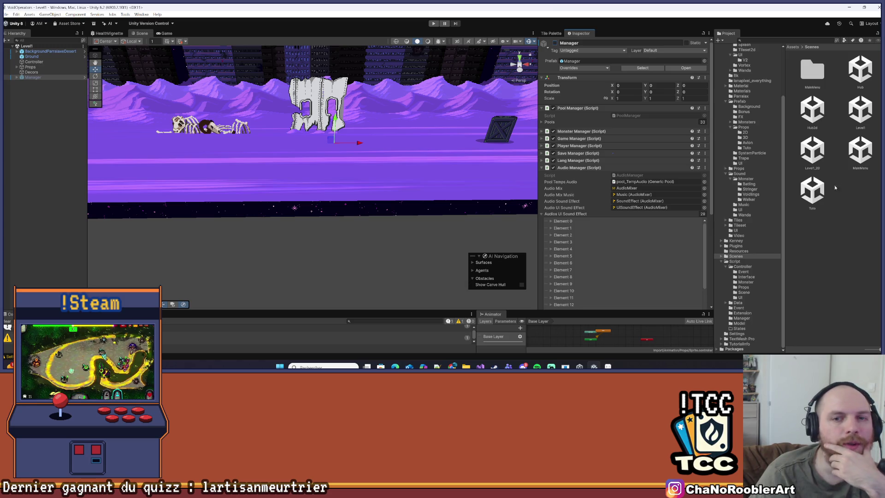
double_click(860, 150)
click(6, 15)
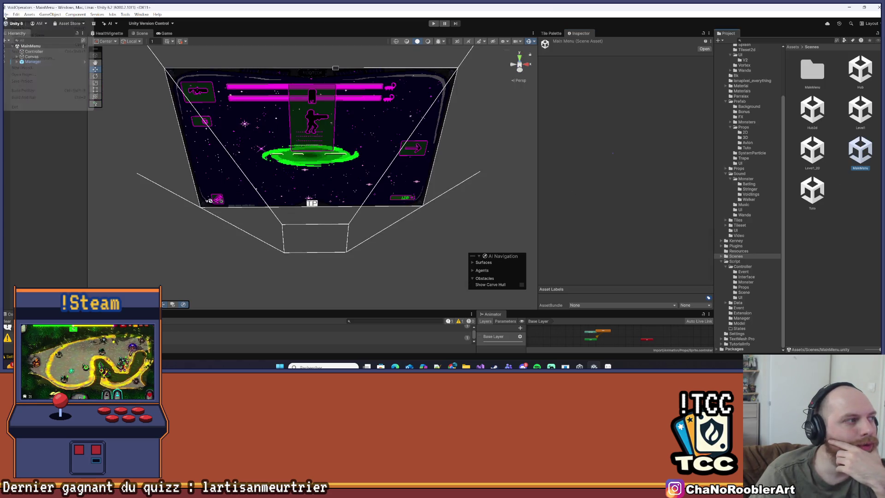
click(43, 107)
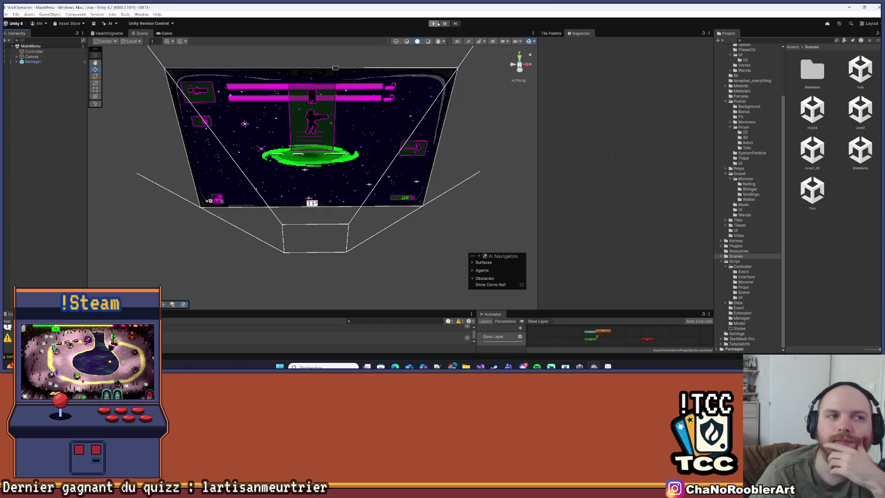
- Start play mode and choose Continue on the main menu to load the saved game
click(435, 24)
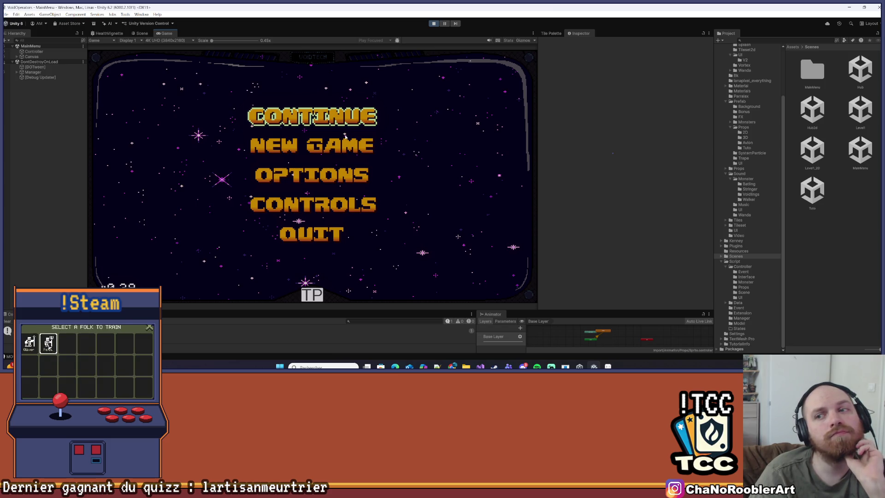
key(Down)
key(Down)
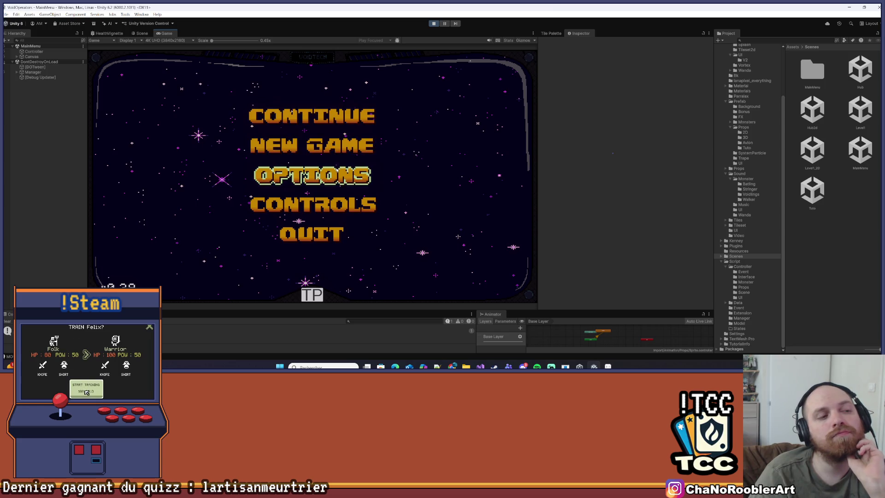
key(Up)
key(Up)
key(Return)
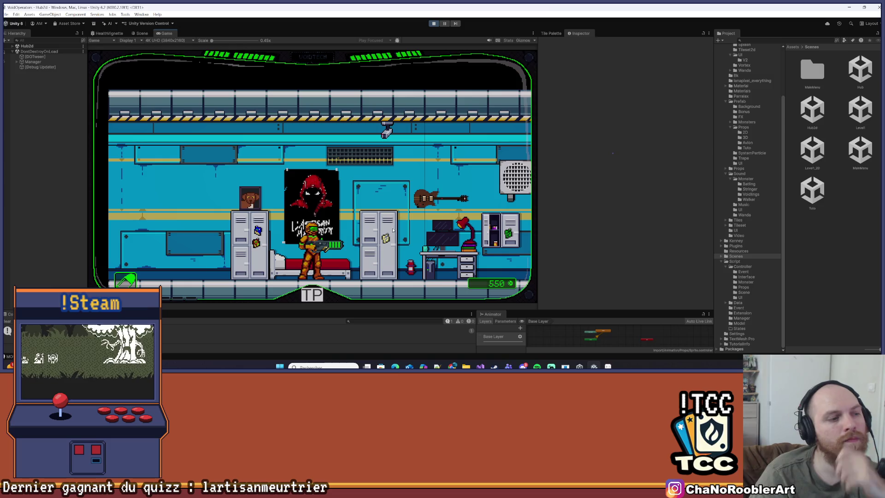
- Walk the player right through Hub2d to the lab terminal and open its upgrade menu
key(d)
key(d)
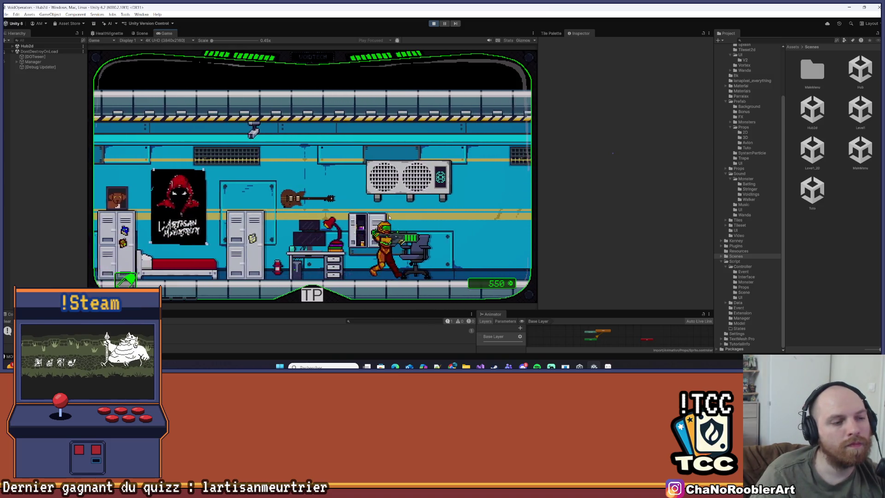
key(d)
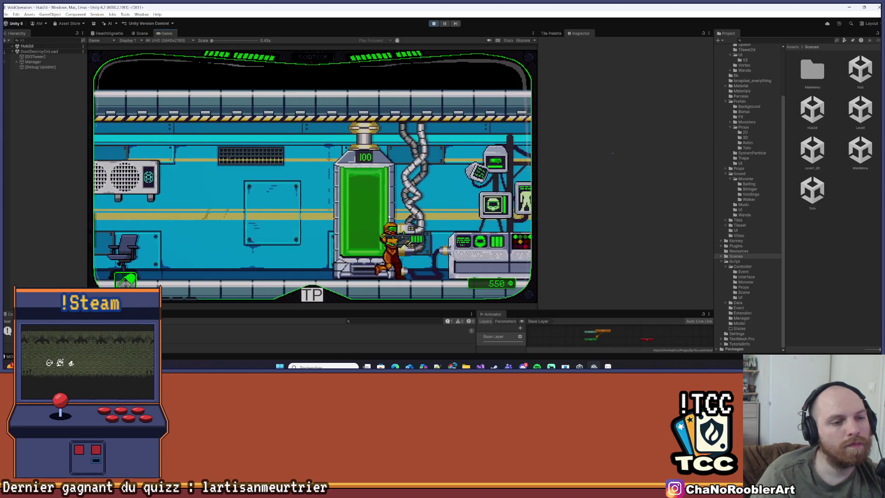
key(d)
key(e)
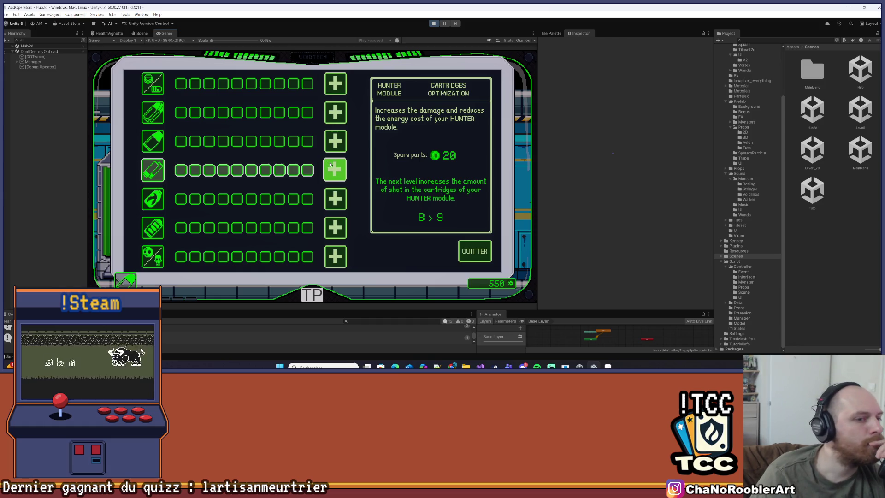
- Buy several Cartridges Optimization levels until money reaches 133, stop play mode, and return to Visual Studio
click(330, 164)
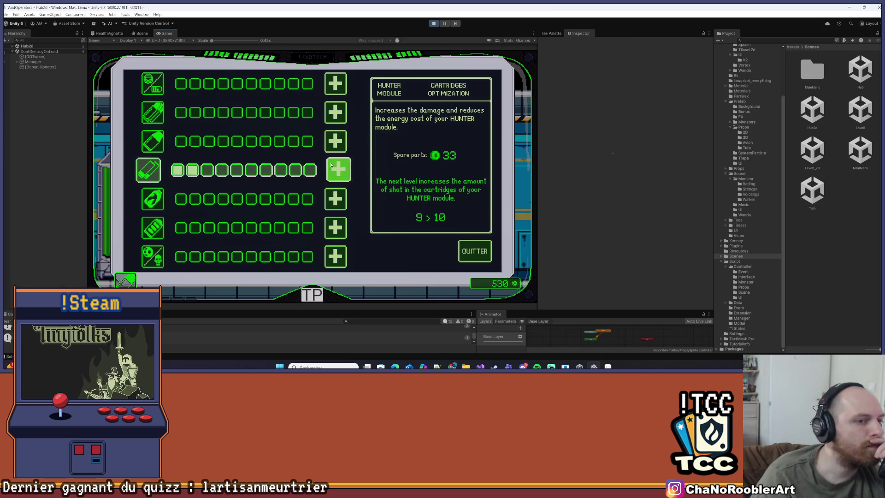
click(343, 170)
click(342, 170)
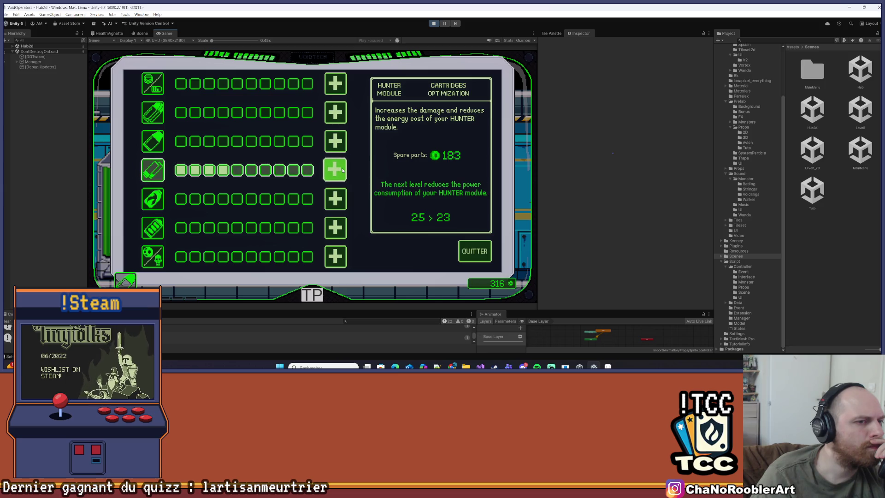
click(342, 170)
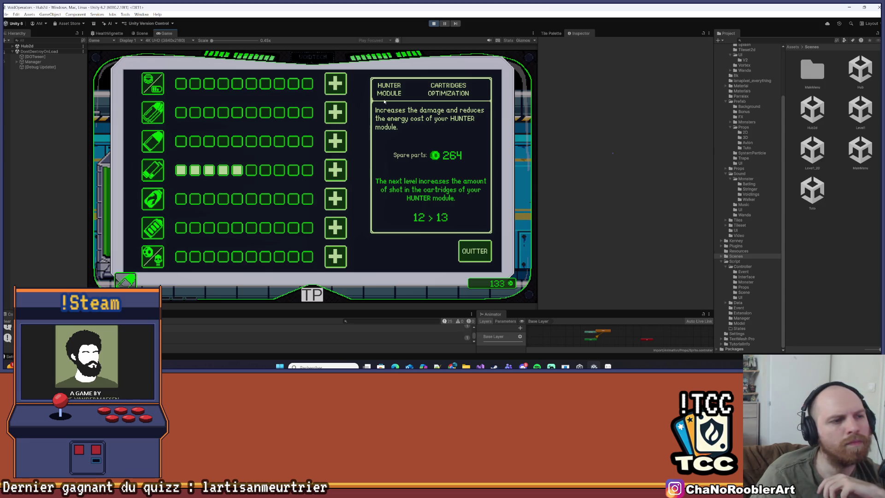
click(434, 23)
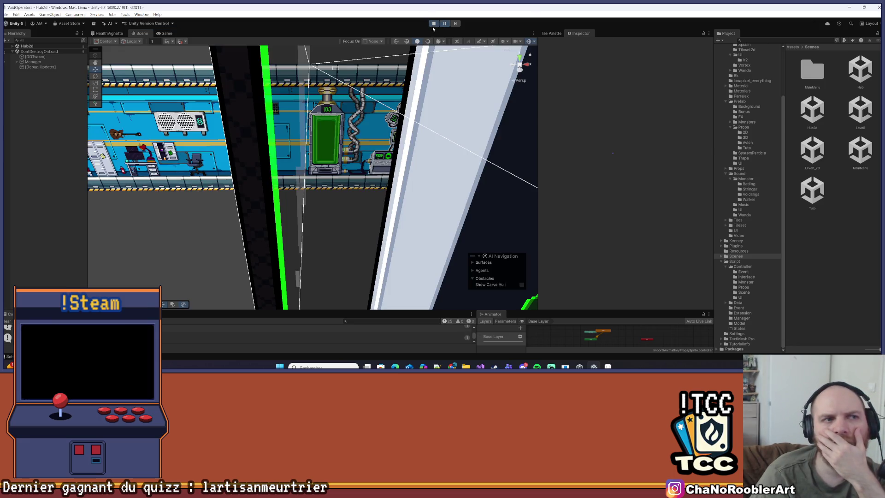
click(480, 367)
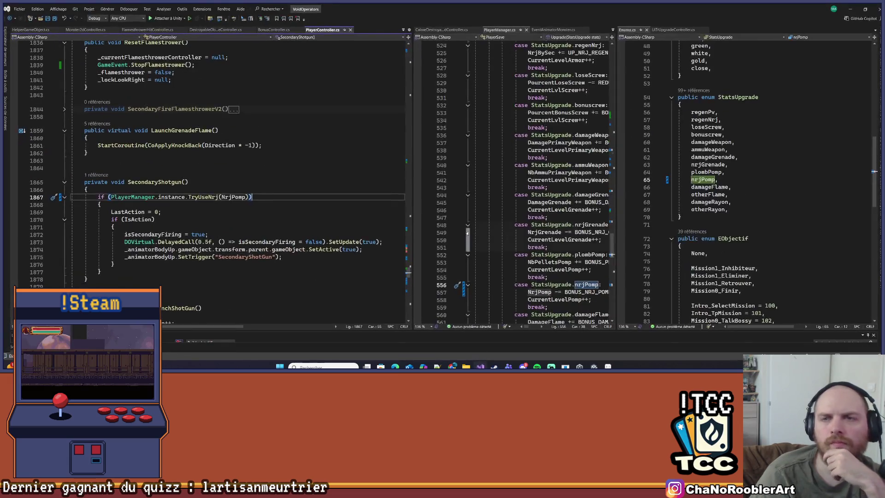
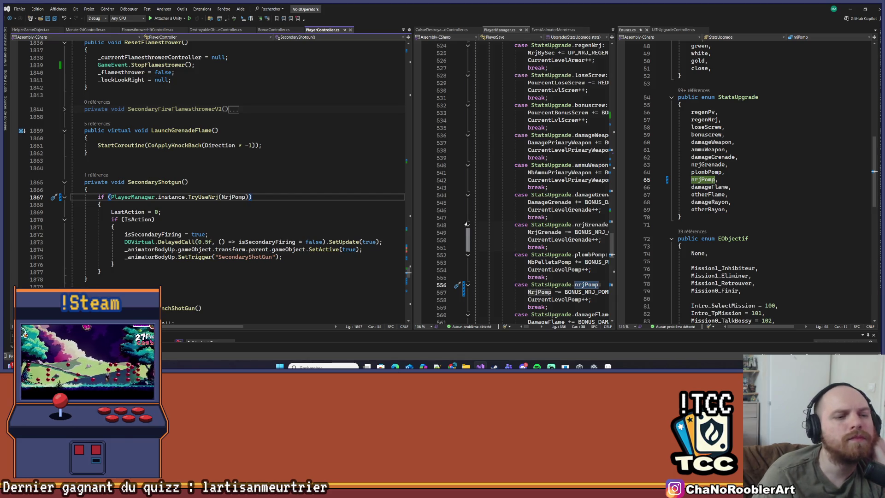
- Return to Unity, dismiss the play-mode changes prompt, open Level1, answer the save prompt, and select Manager
key(alt+Tab)
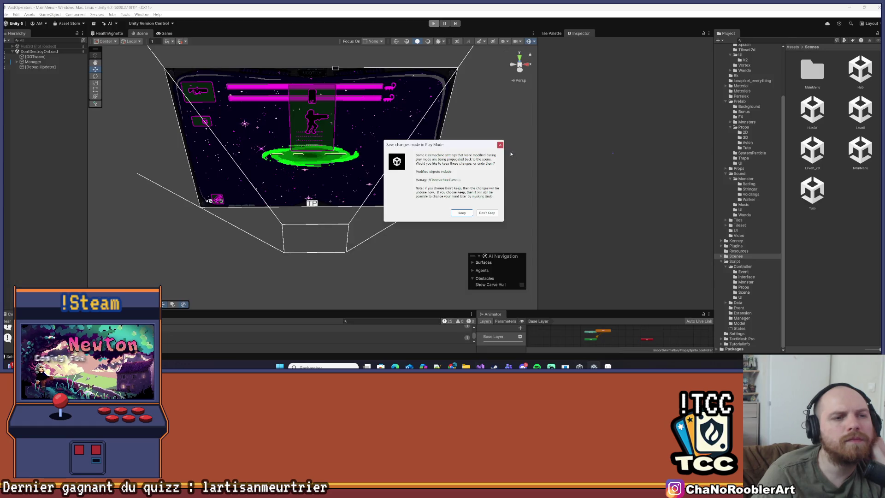
click(500, 145)
double_click(853, 115)
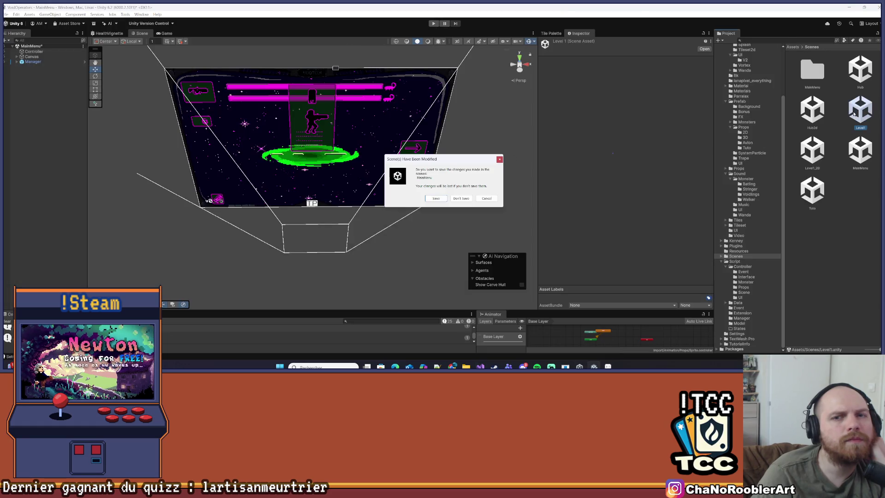
click(437, 201)
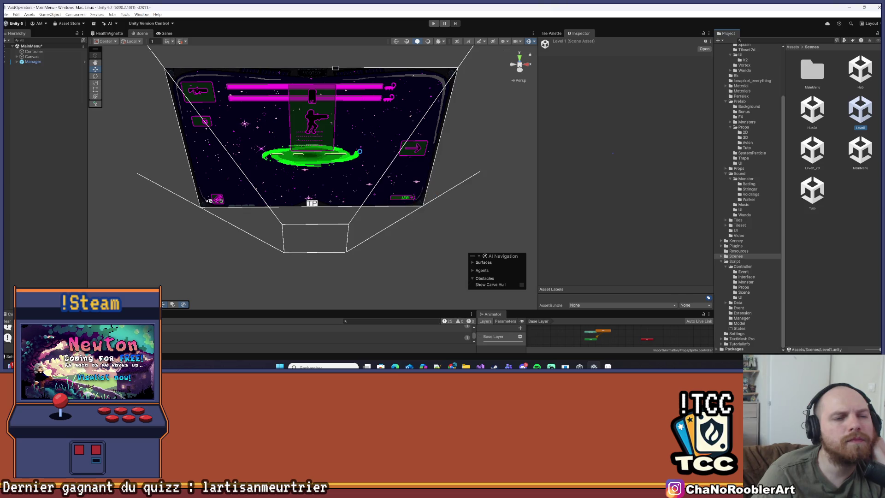
click(31, 78)
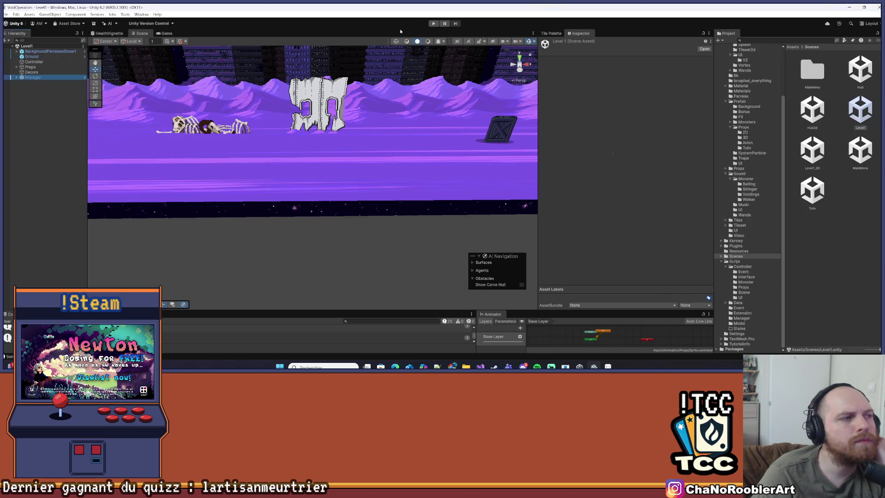
- Expand the Props group and frame the Fight3 group in the Scene view
scroll(299, 194, down, 2)
scroll(299, 194, down, 2)
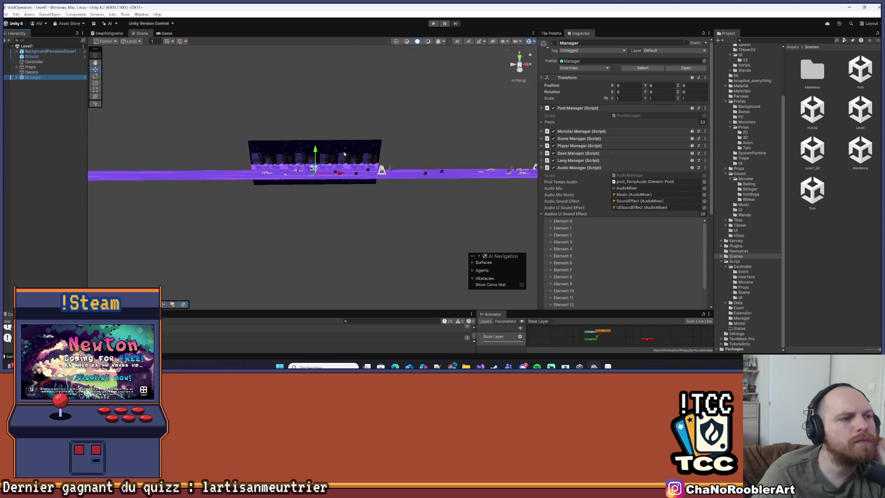
scroll(299, 194, up, 3)
scroll(299, 194, up, 3)
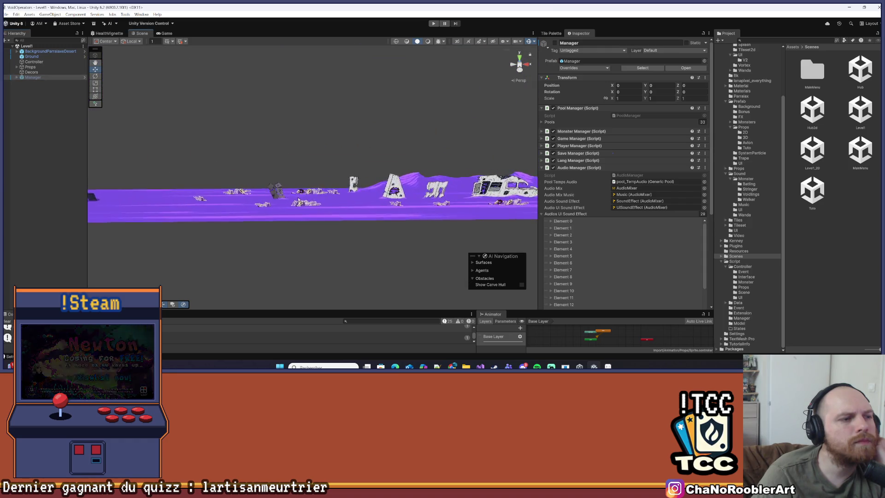
click(17, 67)
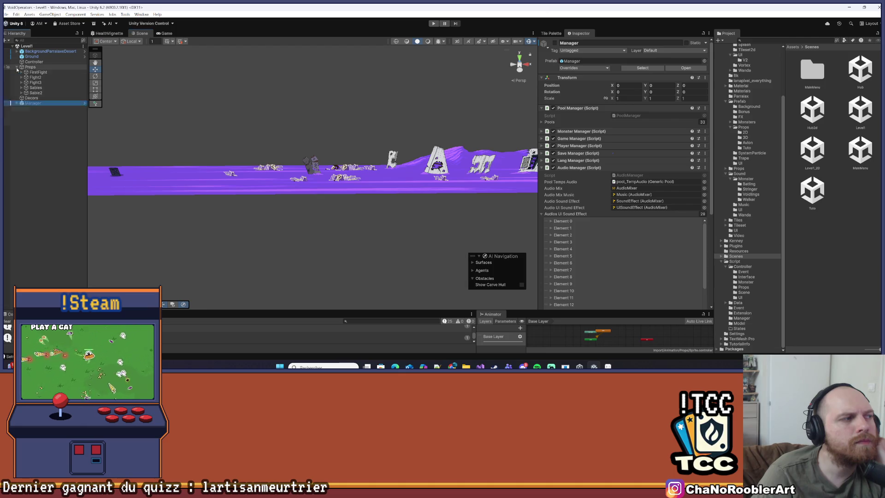
click(51, 82)
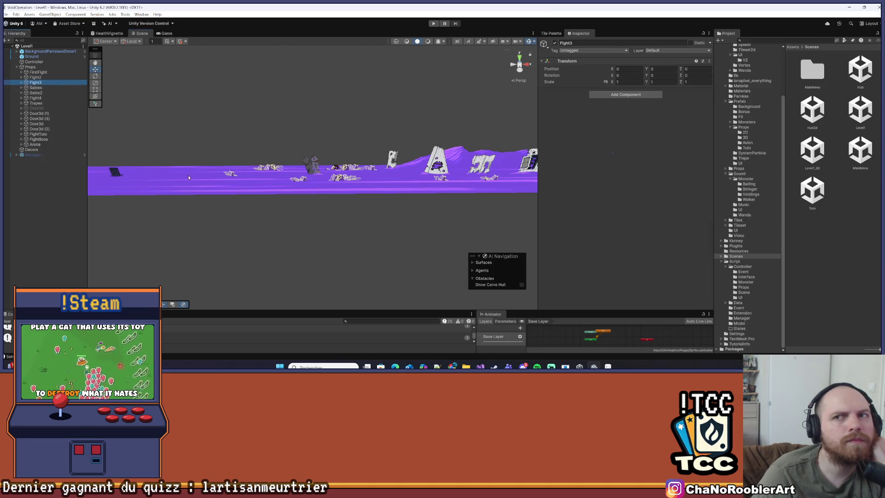
key(f)
mouse_move(252, 190)
mouse_down()
mouse_move(535, 153)
mouse_move(278, 185)
mouse_up()
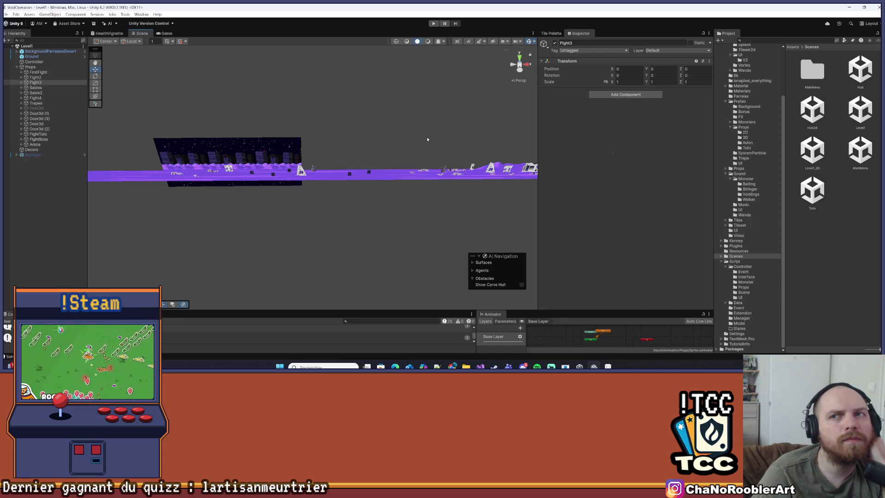
drag(428, 138, 304, 161)
scroll(296, 166, up, 3)
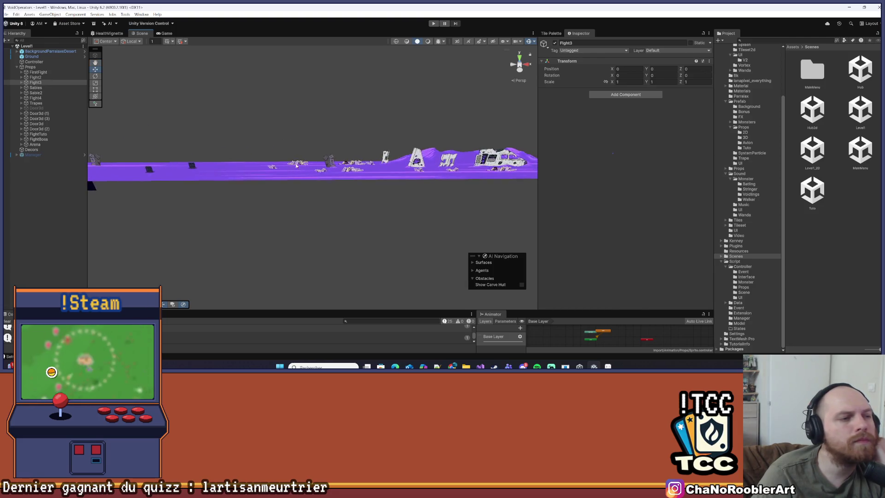
scroll(297, 166, up, 2)
- Inspect the Débris (1) piece and its TriggerFight box, then reframe Fight3 and its debris
click(337, 153)
key(Up)
key(Up)
key(Up)
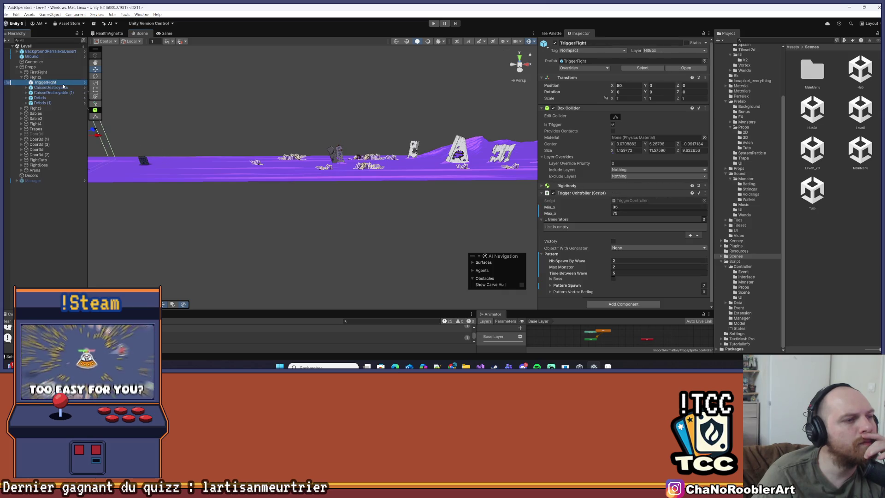
drag(264, 154, 295, 157)
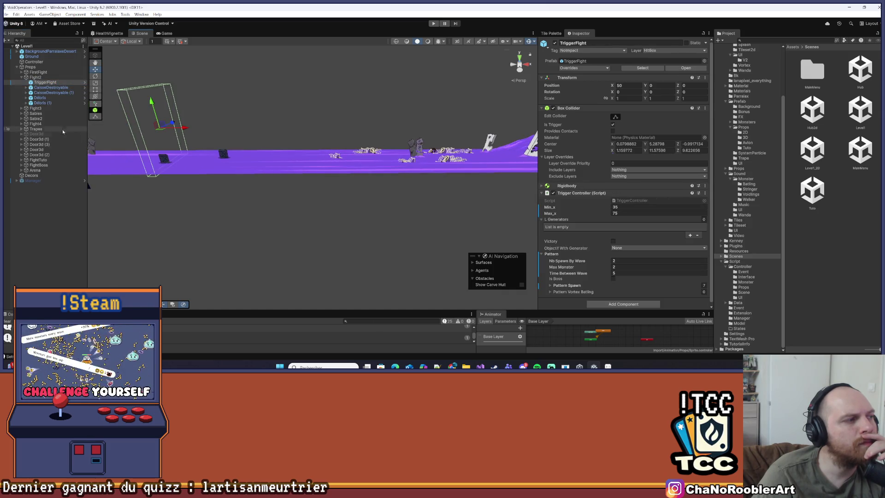
click(37, 109)
double_click(74, 109)
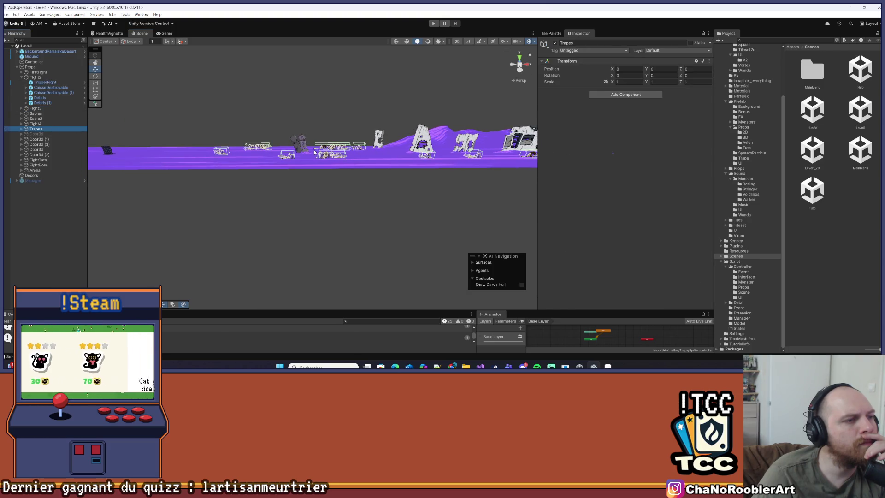
scroll(294, 133, up, 3)
click(293, 133)
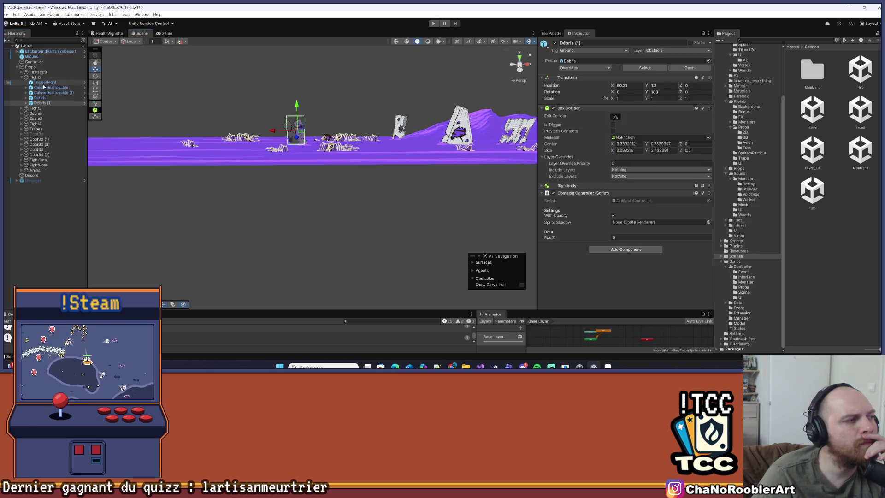
drag(318, 91, 530, 164)
scroll(450, 147, down, 5)
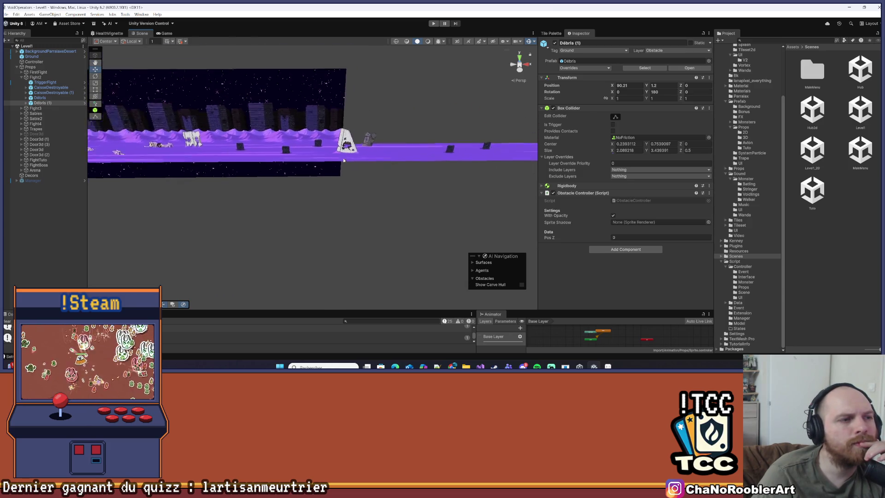
scroll(293, 184, up, 5)
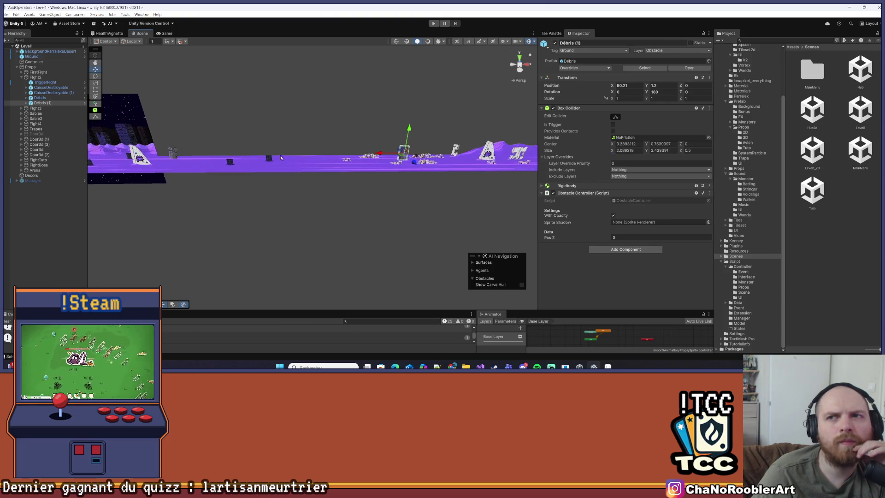
- Frame Fight2's TriggerFight, showing its Min_x 35 and Max_x 75 limits
click(46, 82)
key(f)
scroll(323, 157, up, 2)
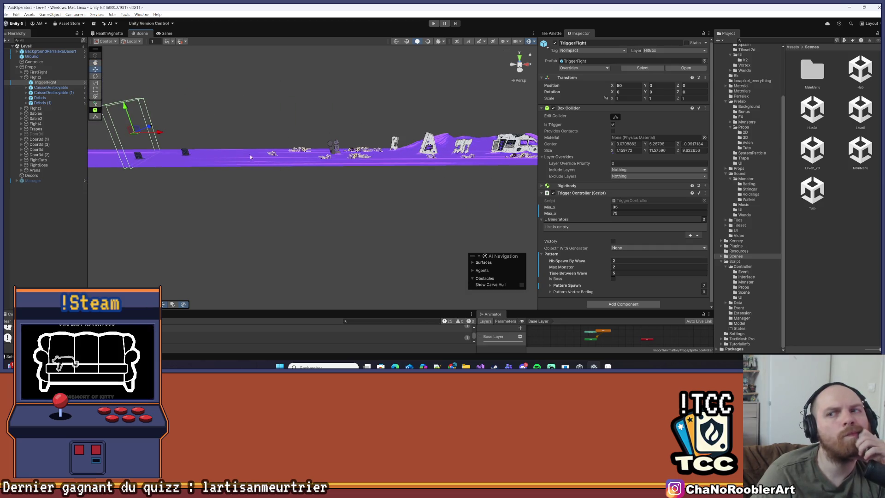
scroll(218, 157, up, 3)
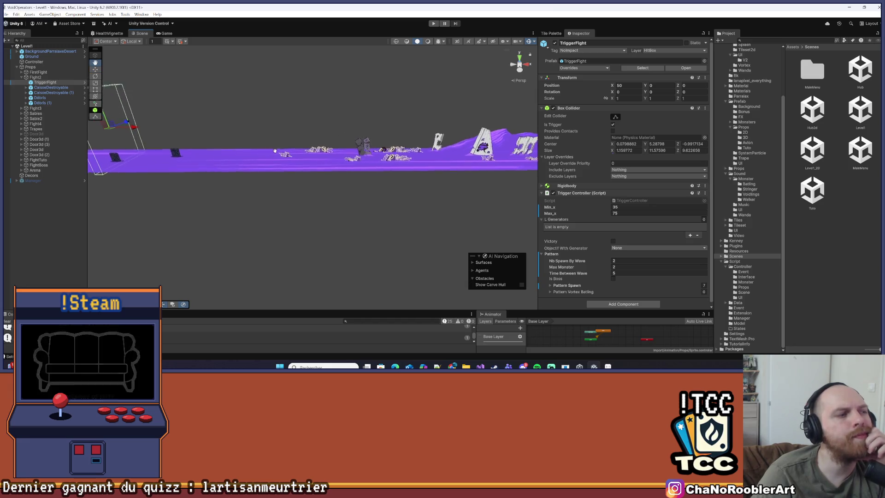
drag(434, 161, 338, 158)
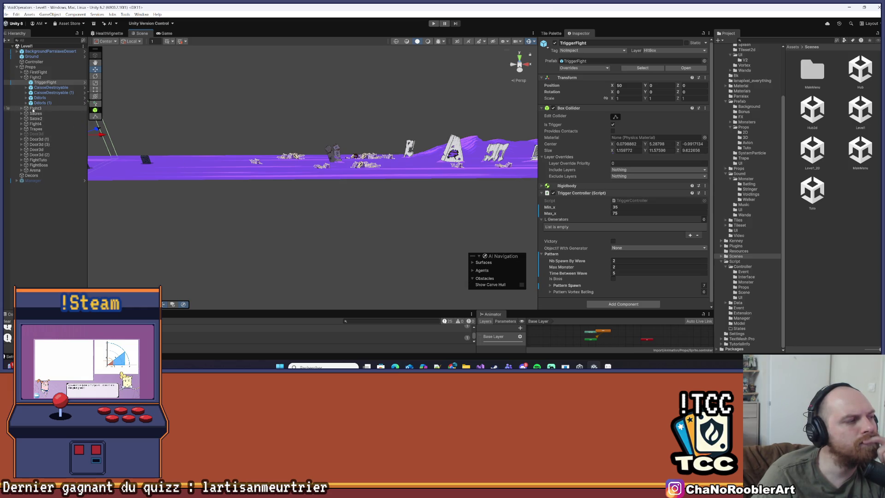
click(36, 108)
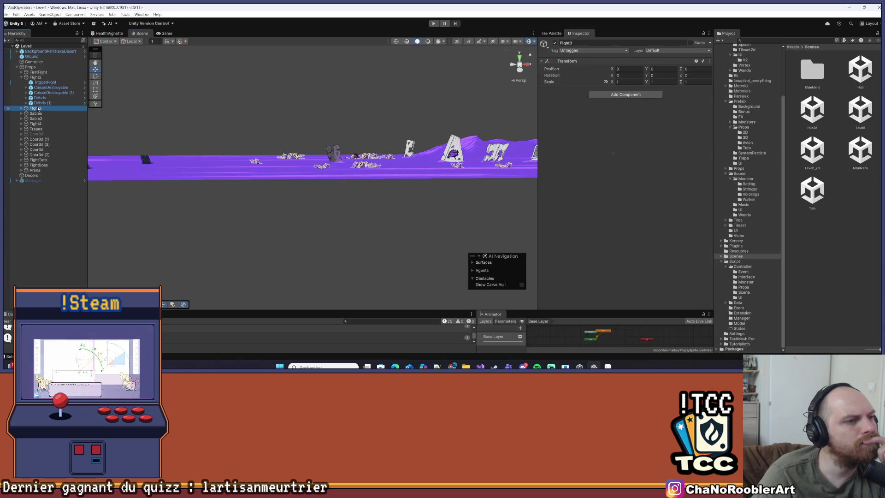
- Inspect Fight3, the Ground, CaisseDestroyable (1) and Fight2's TriggerFight in the Scene view
key(f)
scroll(335, 160, up, 10)
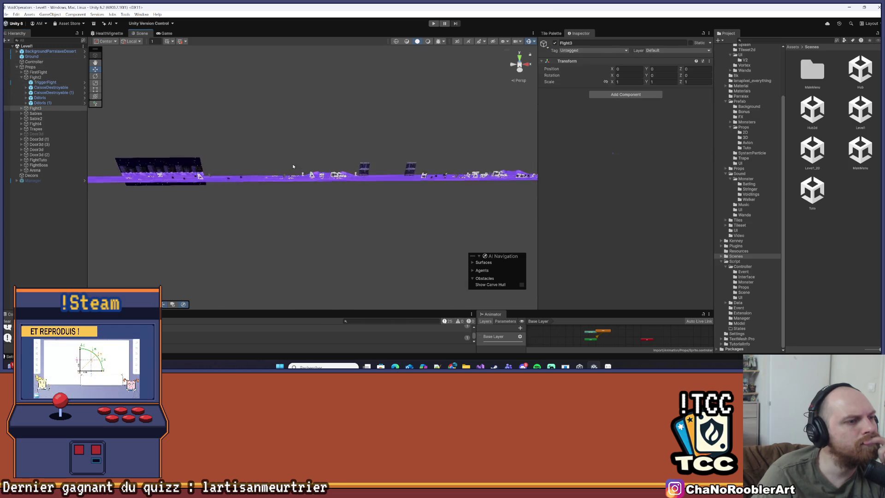
scroll(396, 161, up, 1)
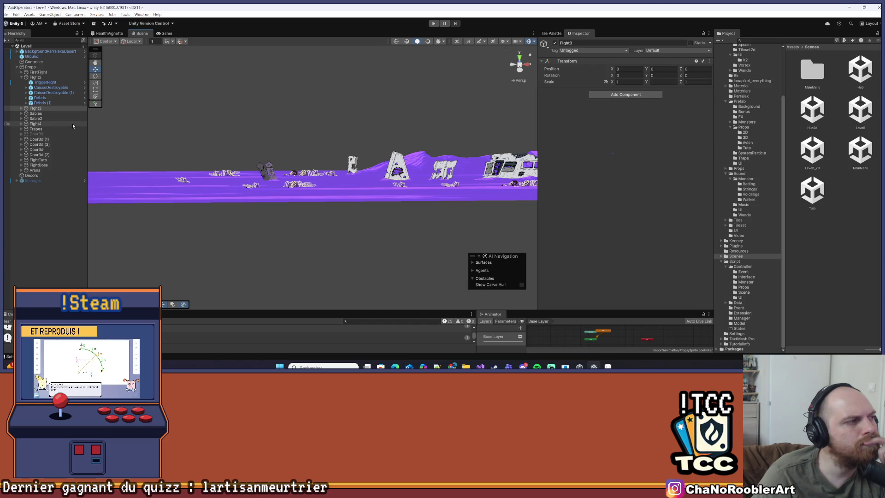
click(253, 170)
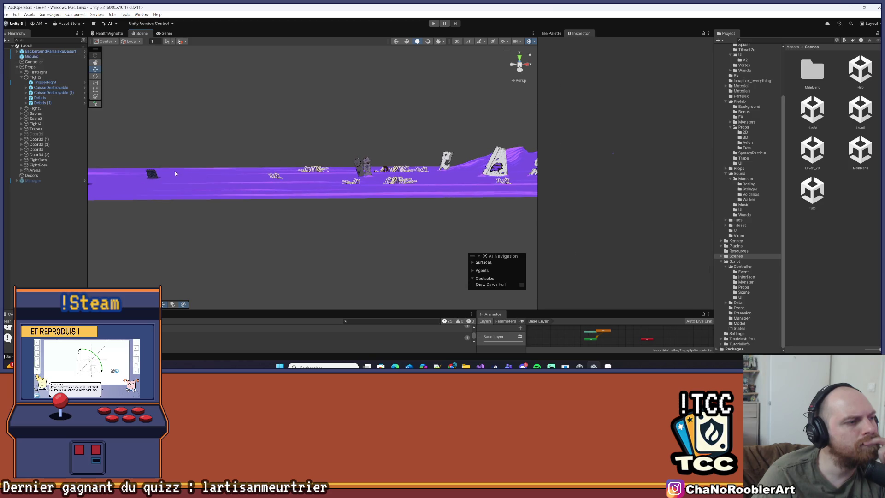
click(193, 167)
drag(138, 164, 162, 169)
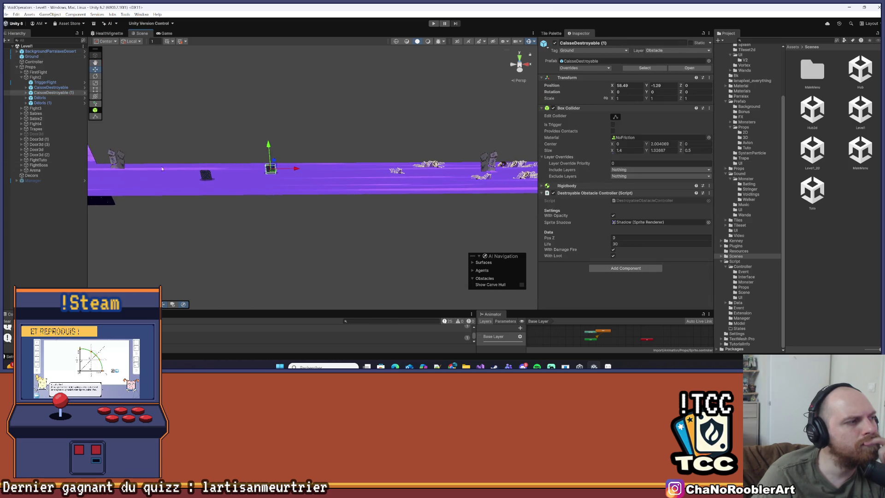
click(47, 82)
mouse_move(222, 124)
mouse_down()
mouse_move(258, 117)
mouse_move(227, 122)
mouse_up()
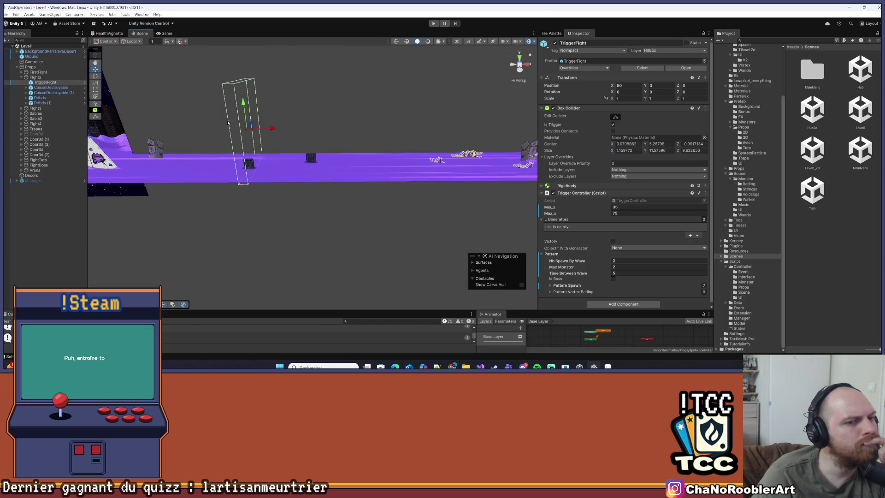
scroll(612, 183, down, 1)
mouse_move(396, 194)
mouse_down()
mouse_move(170, 175)
mouse_move(245, 139)
mouse_move(253, 157)
mouse_up()
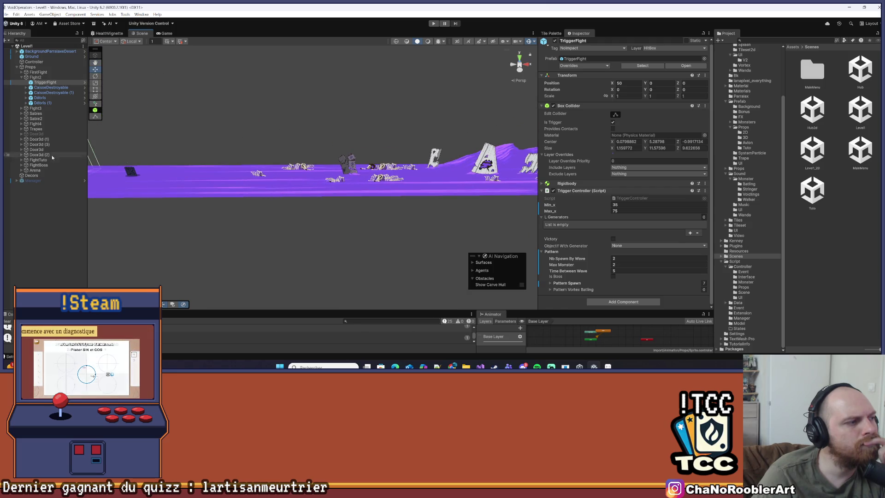
- Expand and collapse Arena, fold up Fight2, and select the Sables group
click(21, 170)
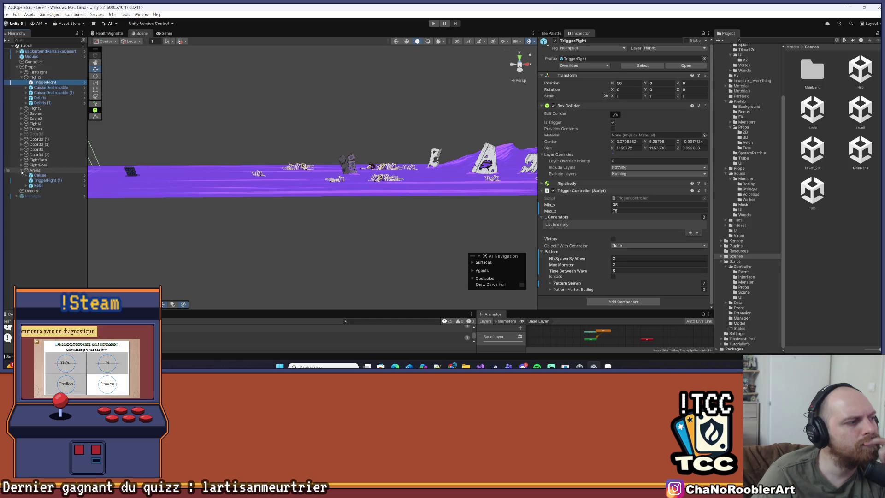
click(21, 170)
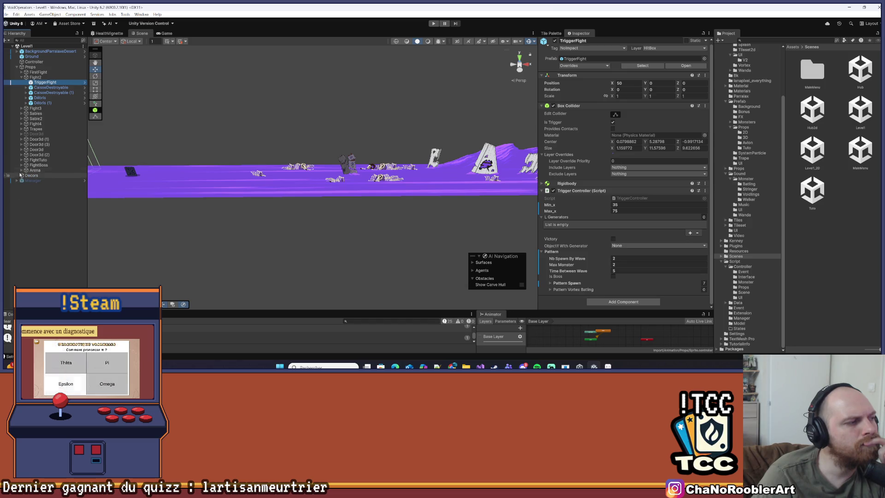
click(21, 77)
scroll(251, 229, up, 3)
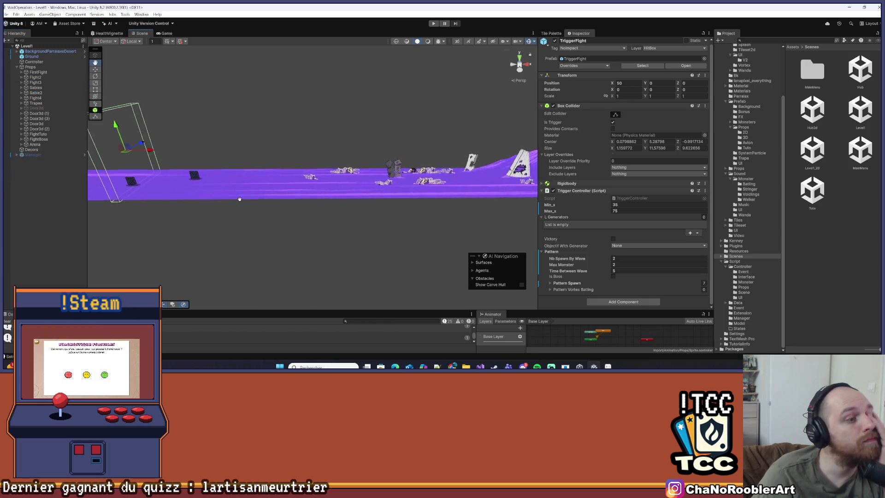
click(39, 88)
- Expand Sables and its Vortex group, inspecting Caisses, TriggerVortex and the SpawnPos3 spawn point
click(21, 88)
key(f)
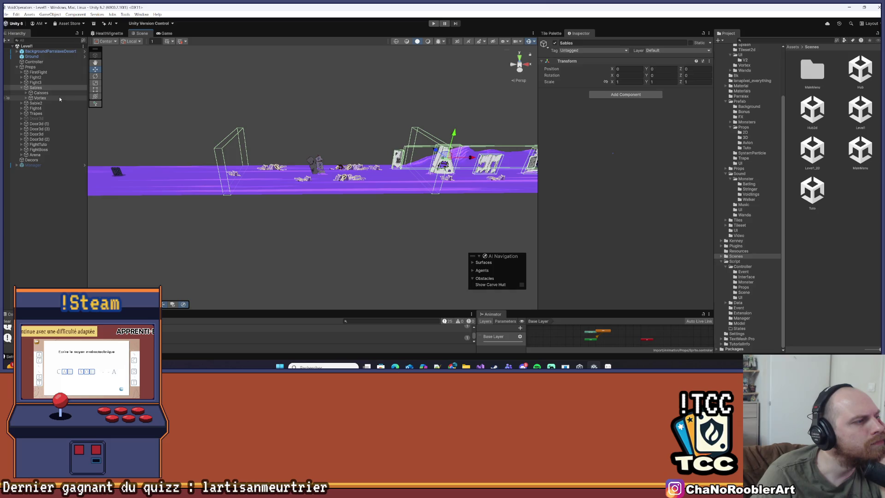
click(41, 92)
click(38, 99)
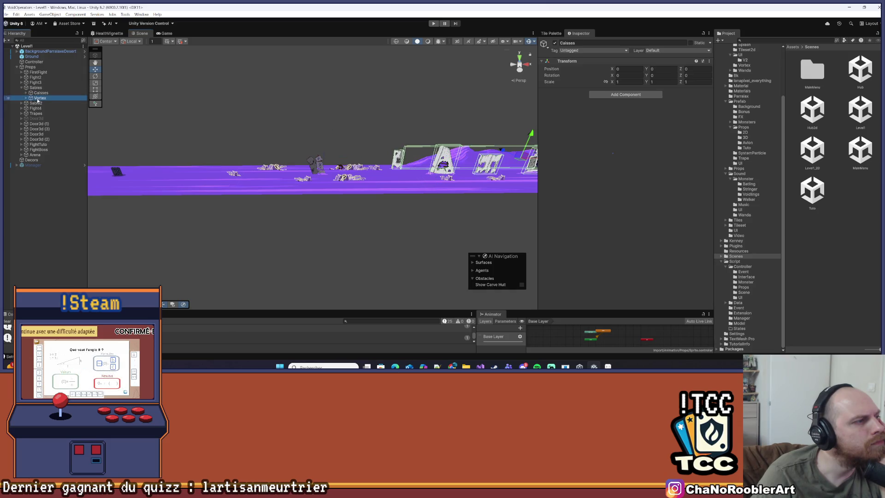
click(26, 98)
click(50, 102)
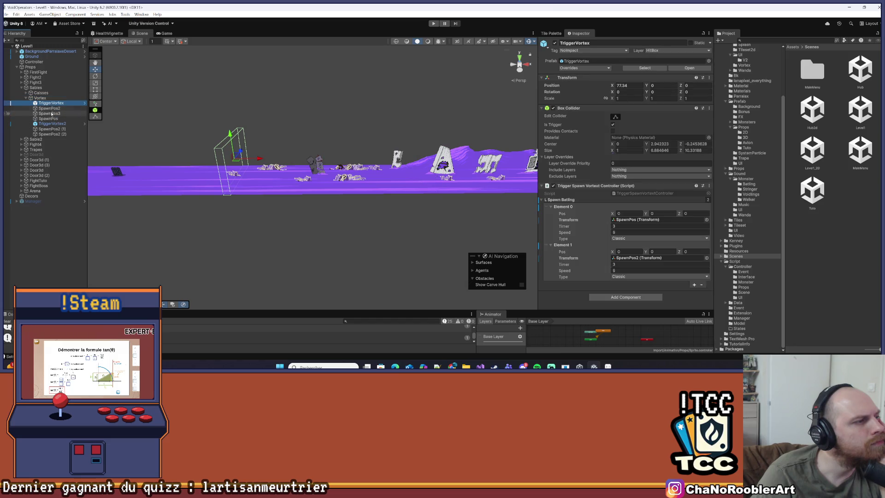
click(50, 114)
click(51, 103)
mouse_move(188, 132)
mouse_down()
mouse_move(411, 133)
mouse_move(530, 121)
mouse_move(356, 111)
mouse_move(393, 124)
mouse_move(351, 131)
mouse_move(503, 134)
mouse_move(235, 132)
mouse_up()
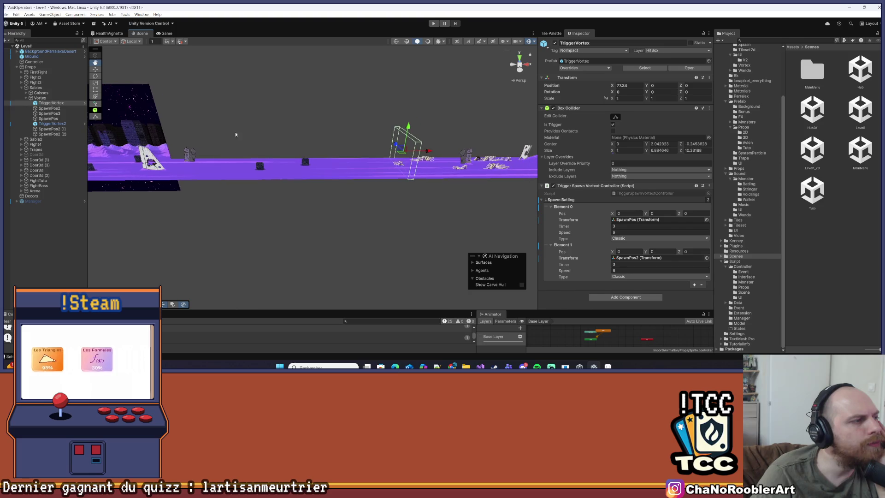
- Expand Fight3 and Fight2 and inspect each group's TriggerFight settings
click(22, 83)
click(46, 88)
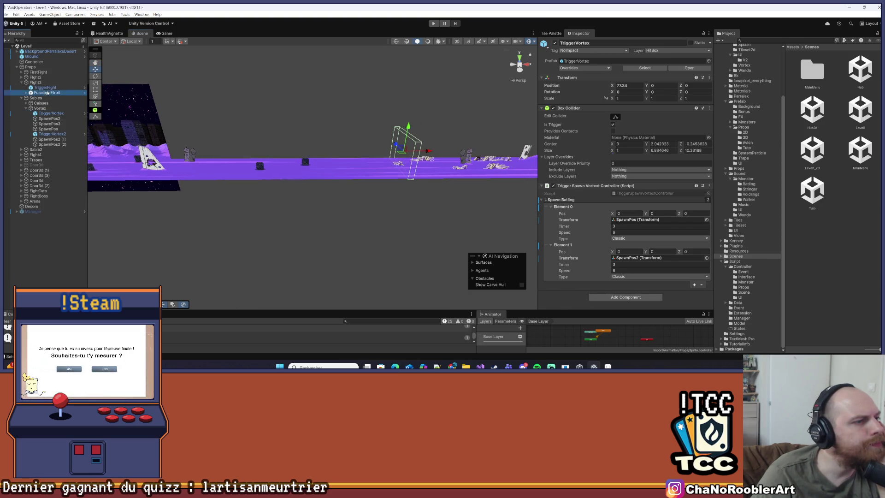
click(23, 77)
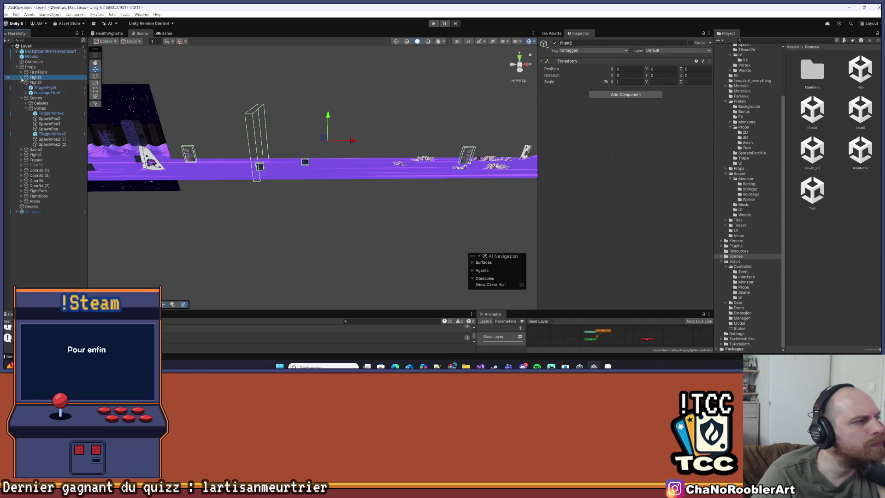
click(22, 77)
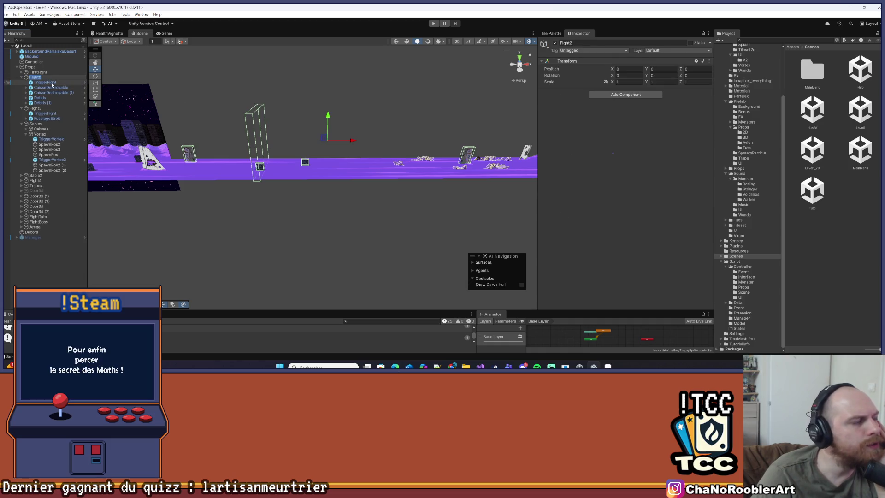
click(46, 82)
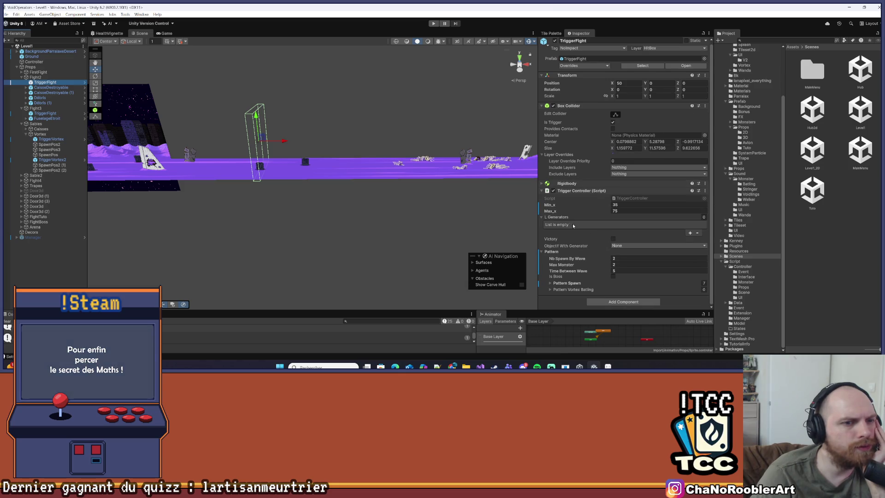
drag(189, 152, 91, 151)
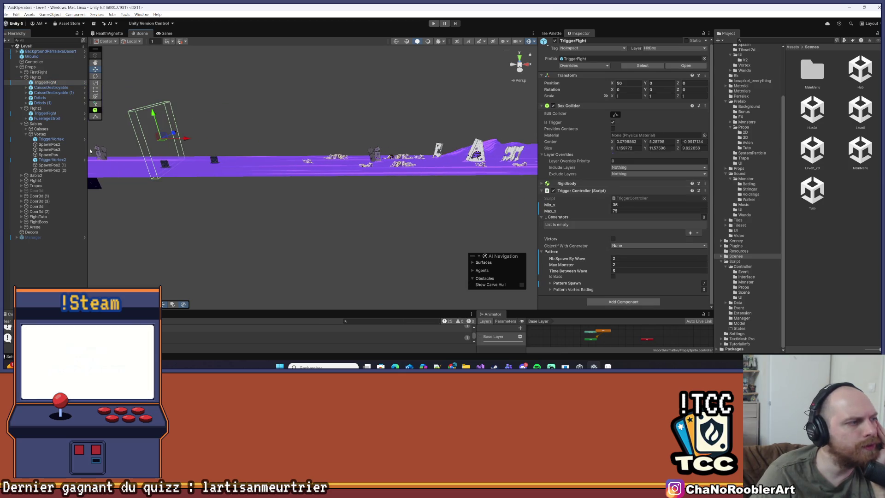
- Select TriggerVortex again and put the caret in its Position X field
click(49, 139)
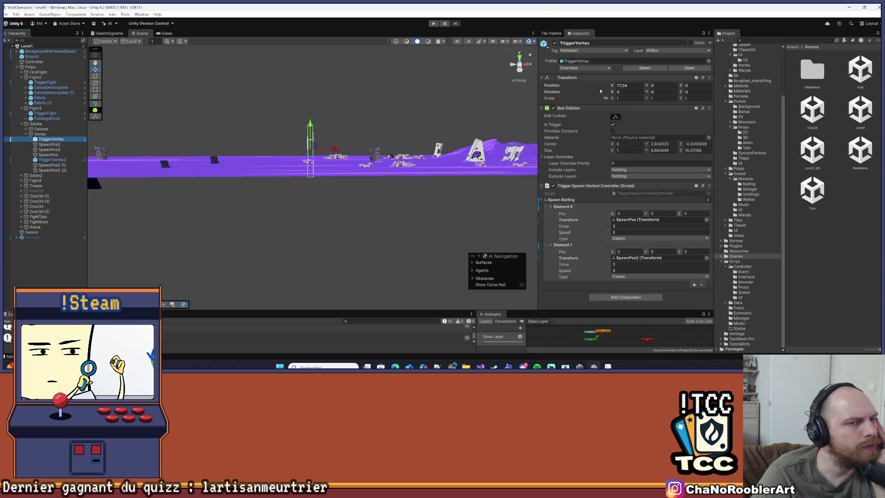
click(630, 86)
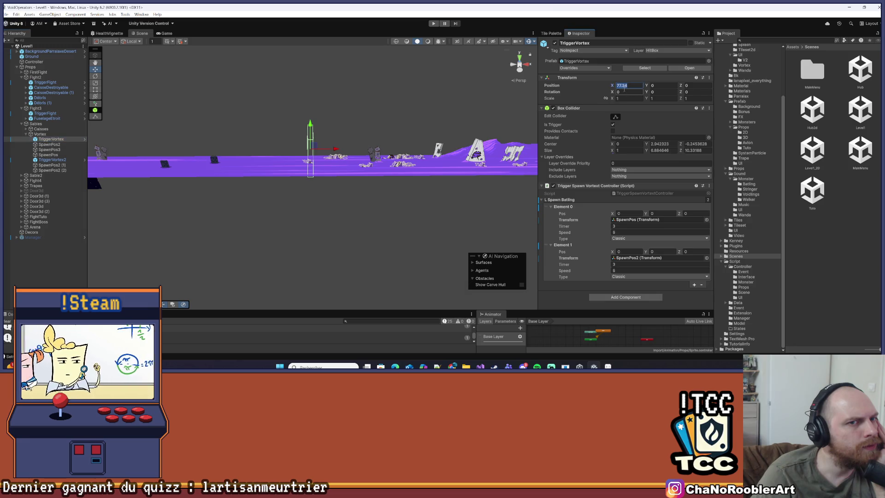
click(621, 86)
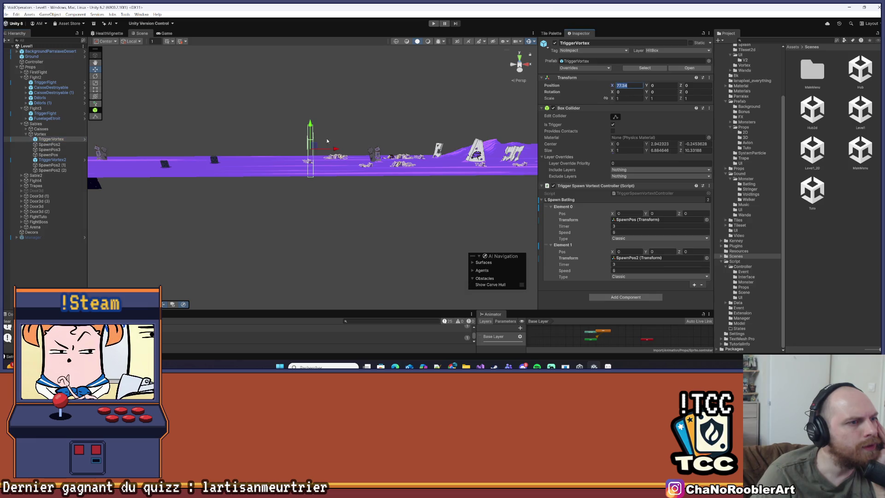
click(626, 85)
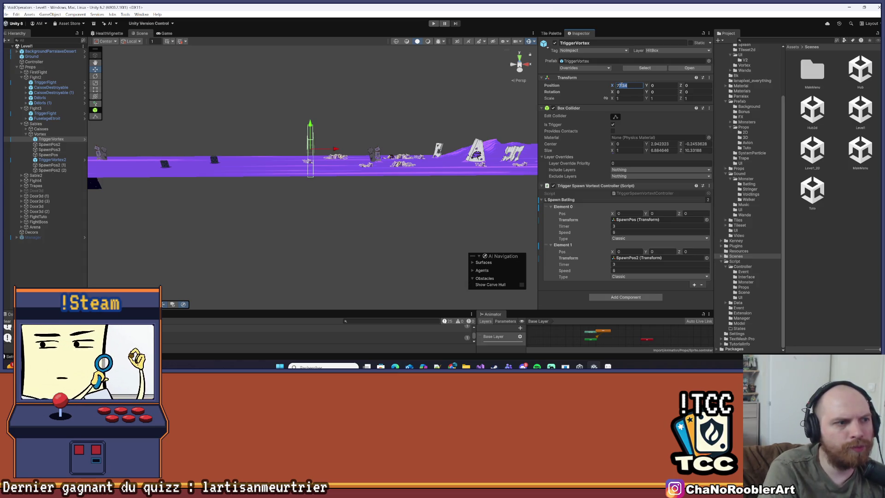
- Try TriggerVortex at Position X 75.5 and check it against Fight2's trigger in the Scene view
text(7675.5)
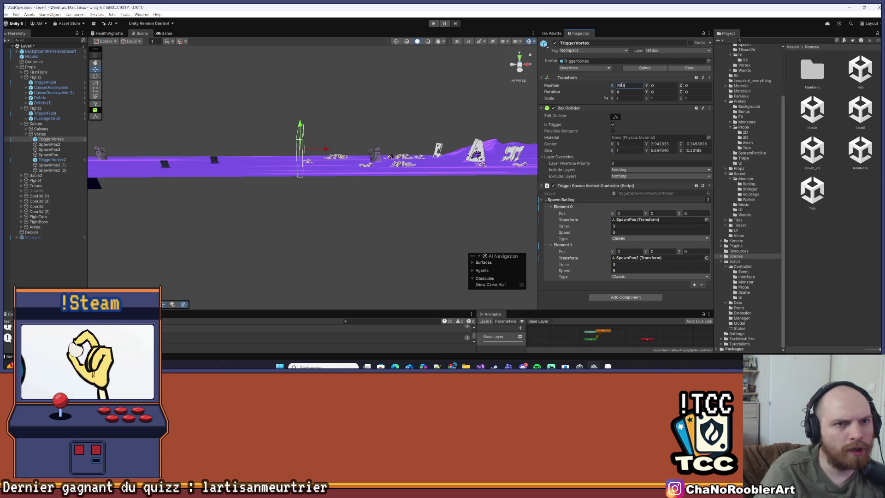
key(Return)
key(f)
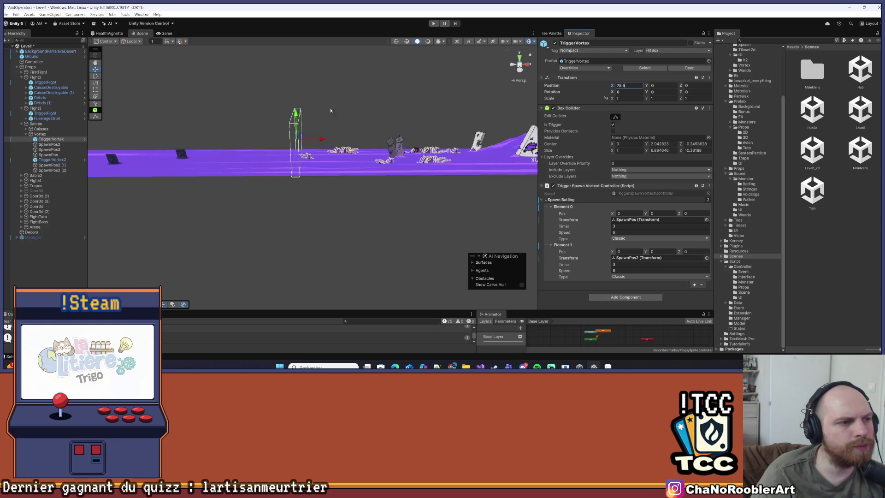
click(66, 113)
key(ctrl+z)
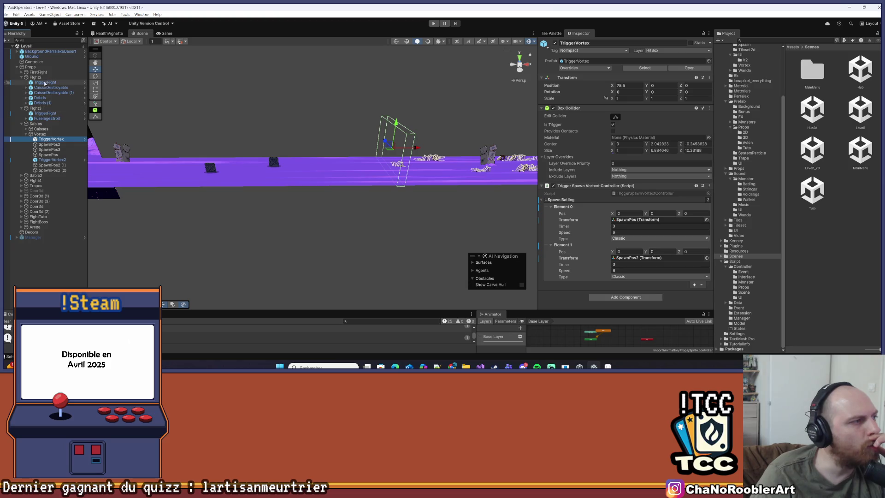
click(44, 78)
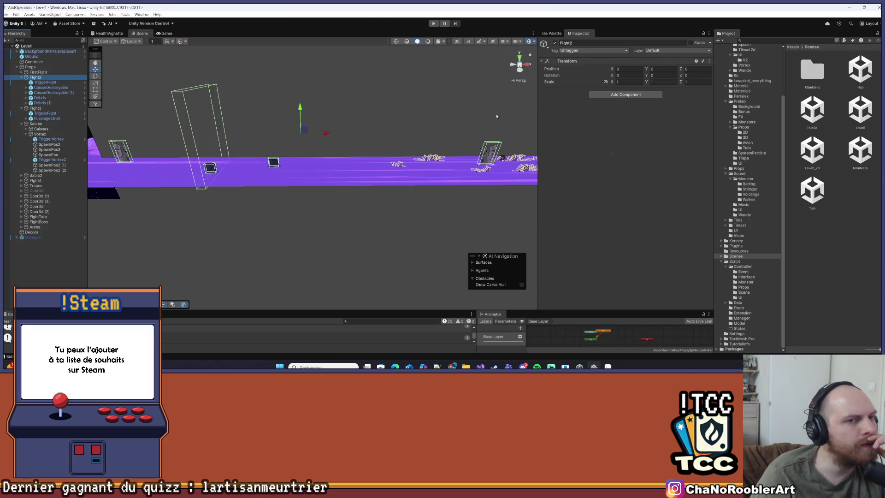
click(43, 140)
mouse_move(145, 109)
mouse_down()
mouse_move(230, 121)
mouse_move(244, 145)
mouse_up()
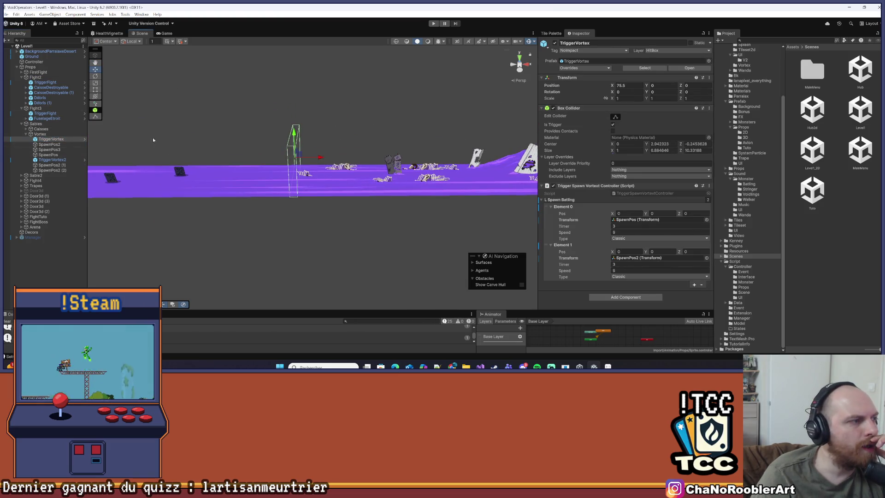
scroll(333, 153, up, 5)
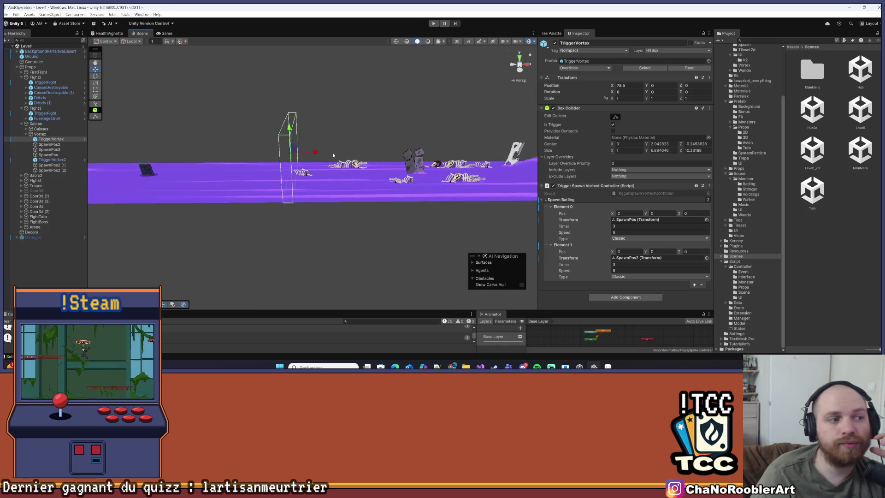
mouse_move(333, 147)
mouse_down()
mouse_move(274, 275)
mouse_move(279, 260)
mouse_up()
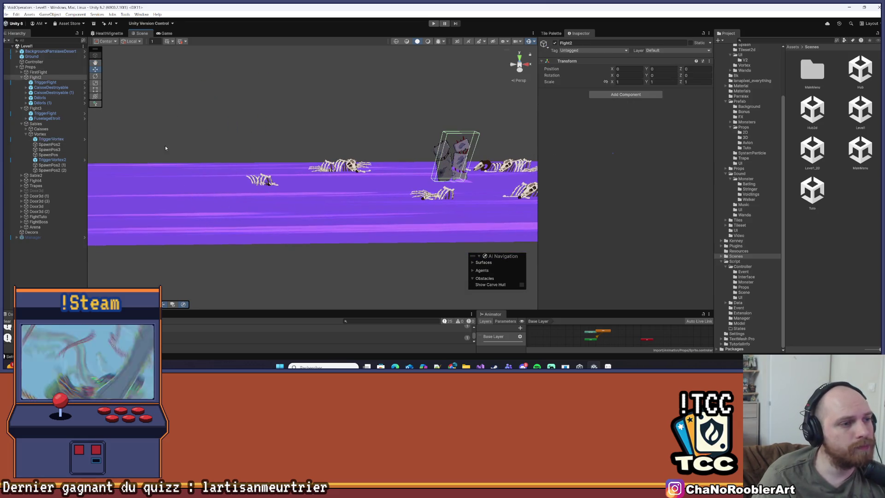
- Undo the move so TriggerVortex returns to X 77.34, and widen the Scene view
key(ctrl+z)
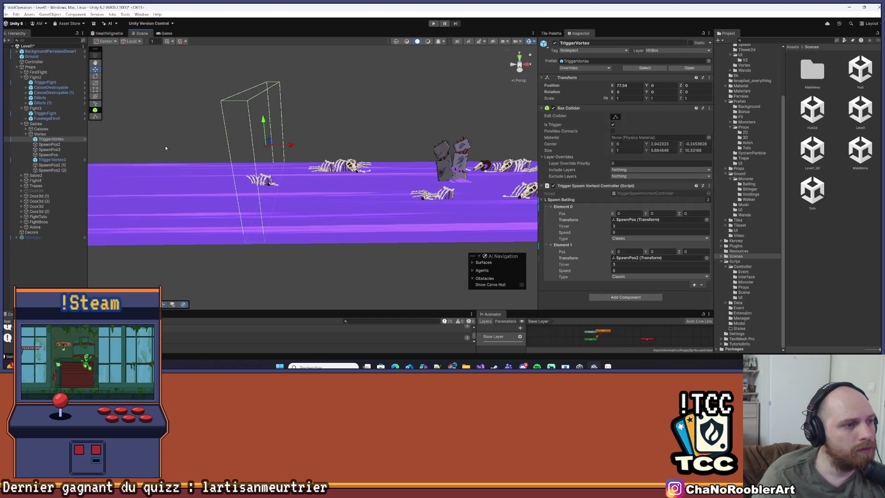
key(f)
mouse_move(380, 183)
mouse_down()
mouse_move(323, 175)
mouse_move(210, 137)
mouse_move(107, 155)
mouse_up()
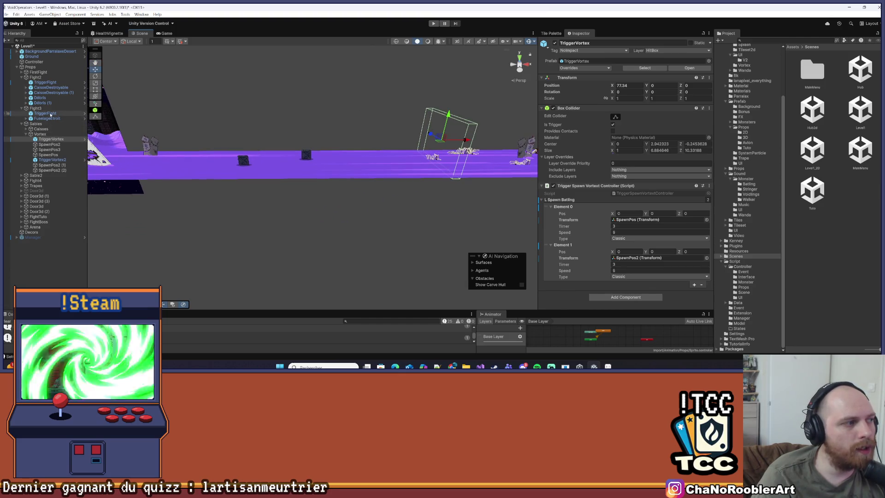
key(f)
drag(538, 67, 796, 87)
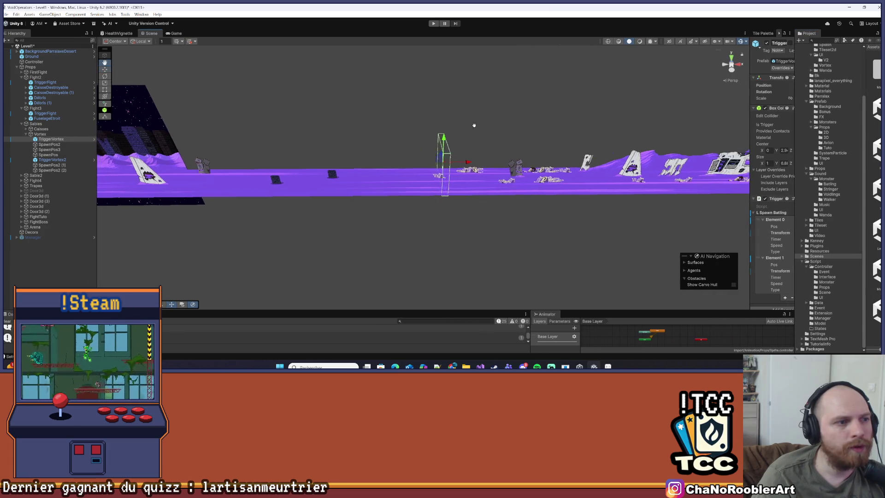
- Inspect Fight3's and Fight2's TriggerFight boxes, viewing the trigger area from a tilted angle
click(46, 114)
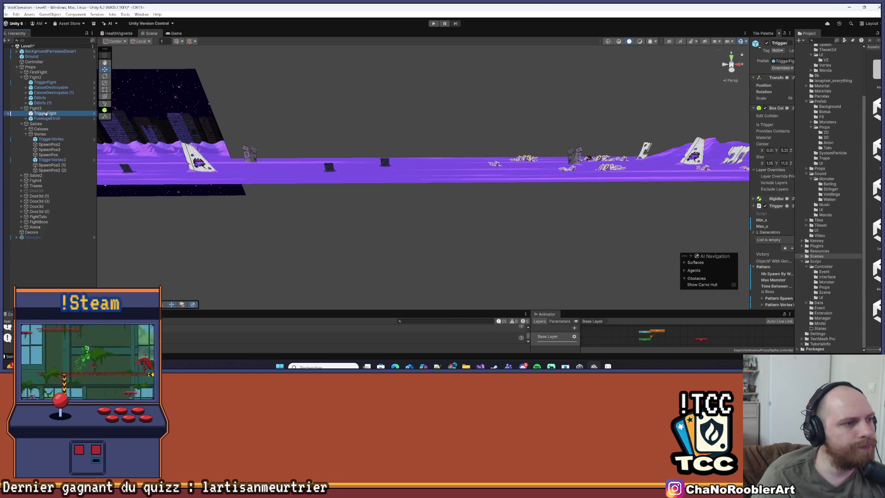
click(45, 82)
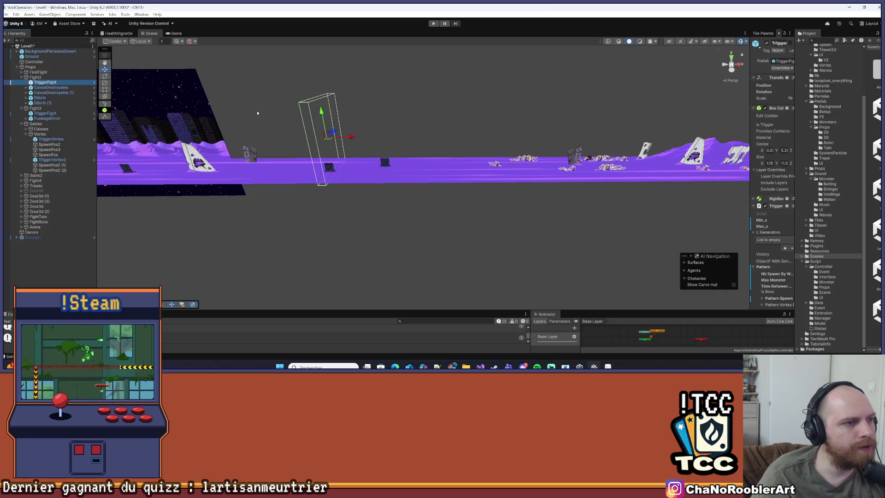
key(f)
drag(426, 156, 396, 152)
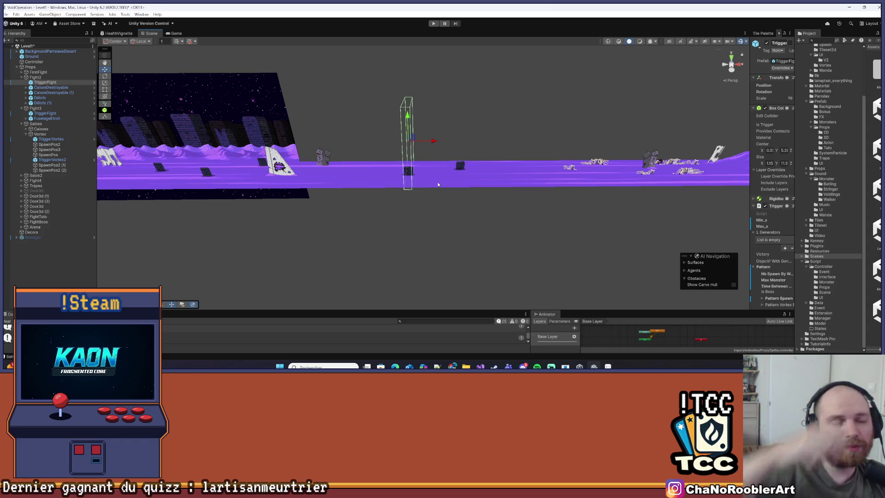
scroll(438, 184, up, 2)
scroll(438, 184, up, 2)
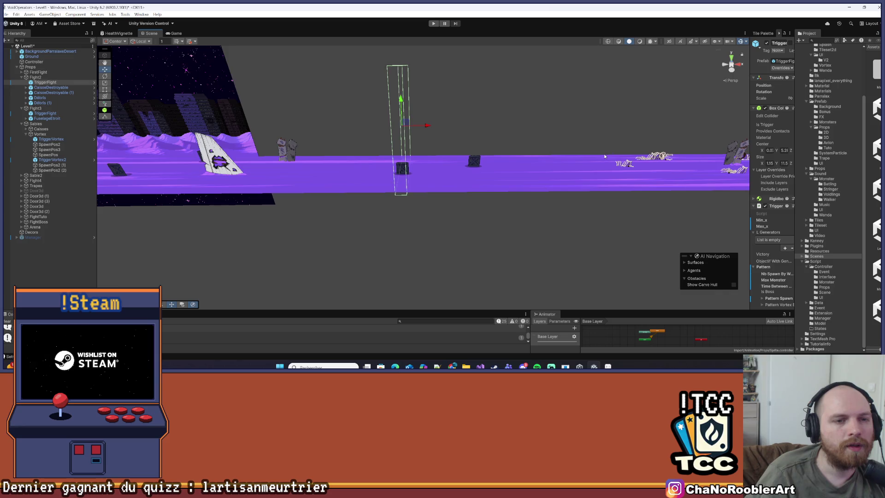
drag(606, 157, 414, 183)
scroll(512, 180, up, 5)
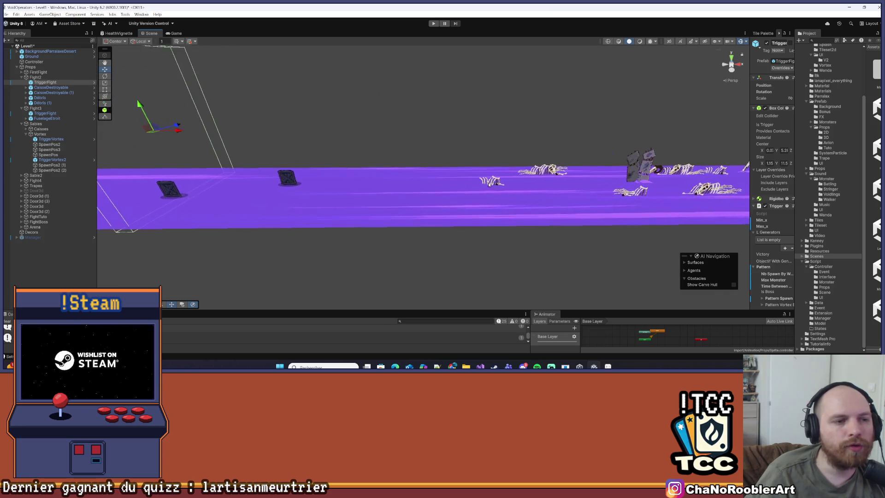
drag(399, 198, 352, 203)
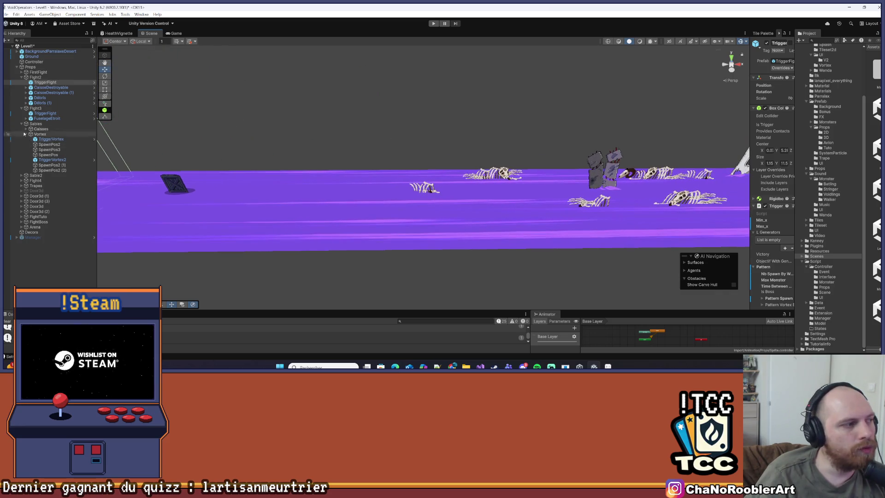
- Drag TriggerVortex left along X to 75.92 and widen the Inspector
click(43, 139)
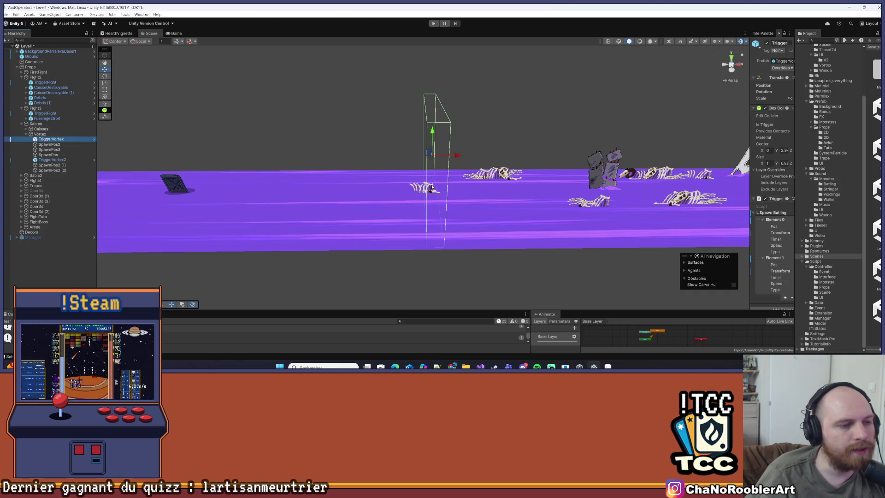
drag(458, 156, 437, 156)
drag(751, 100, 664, 97)
click(727, 86)
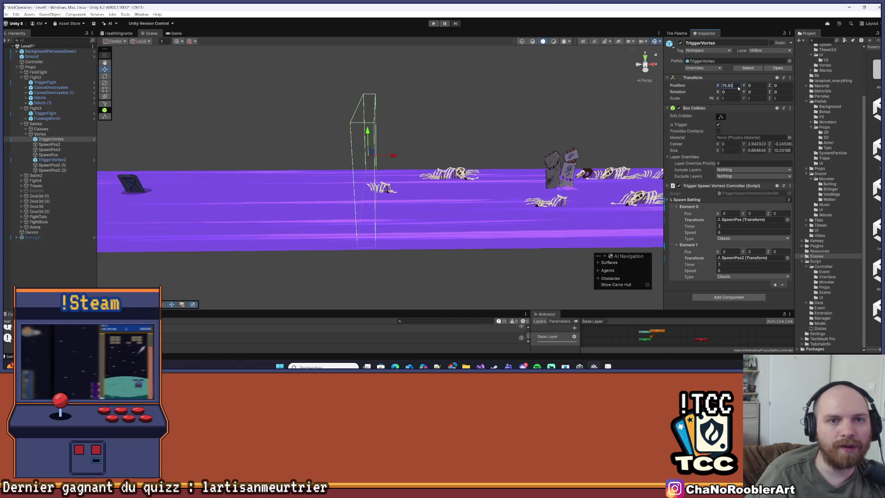
- Set TriggerVortex's Position X to 75.5, review it in the Scene view, and expand FirstFight
text(75.5)
key(Return)
mouse_move(378, 221)
mouse_down()
mouse_move(320, 253)
mouse_move(554, 229)
mouse_up()
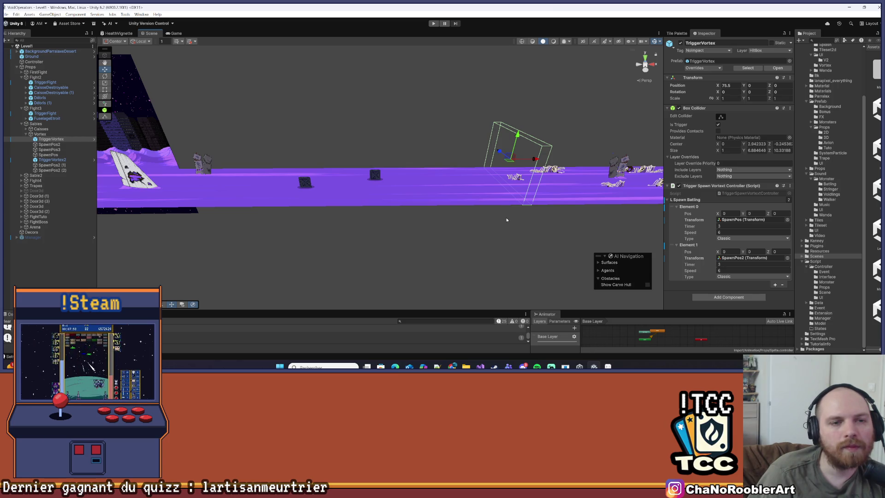
scroll(528, 236, down, 3)
mouse_move(529, 236)
mouse_down()
mouse_move(497, 231)
mouse_move(561, 200)
mouse_move(506, 200)
mouse_move(503, 226)
mouse_move(460, 253)
mouse_move(491, 251)
mouse_move(426, 249)
mouse_move(573, 147)
mouse_up()
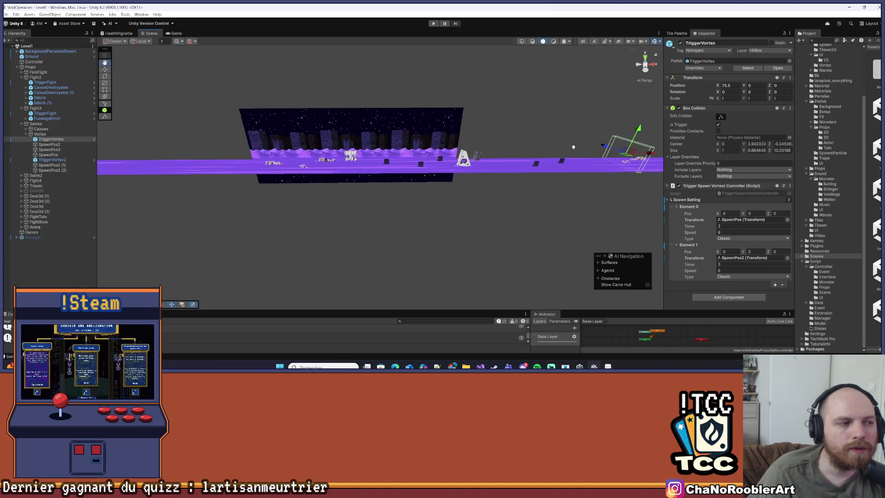
scroll(573, 147, up, 5)
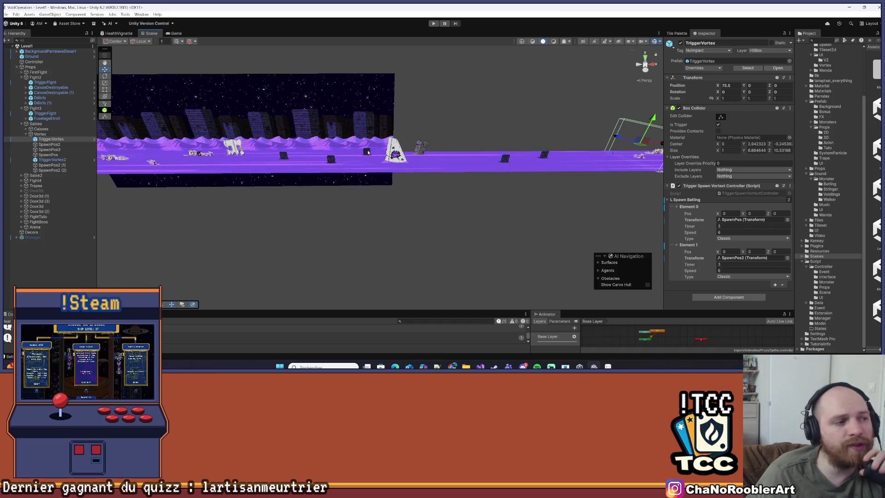
drag(368, 152, 322, 139)
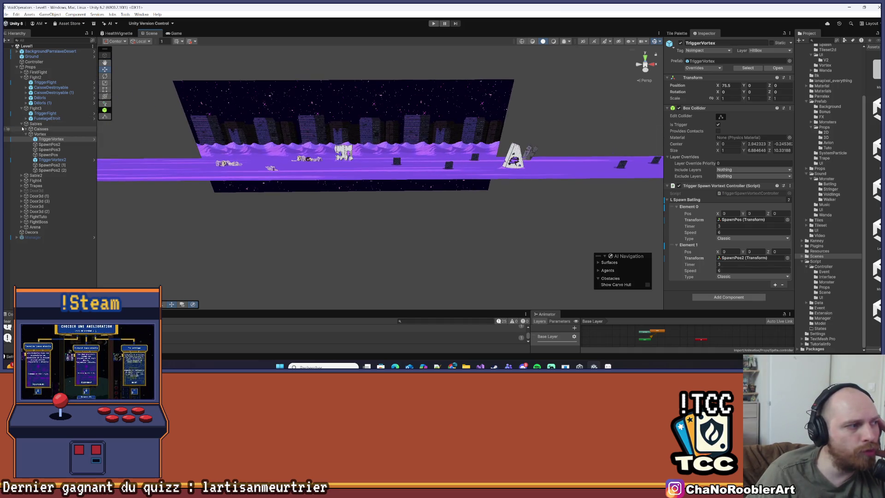
click(21, 73)
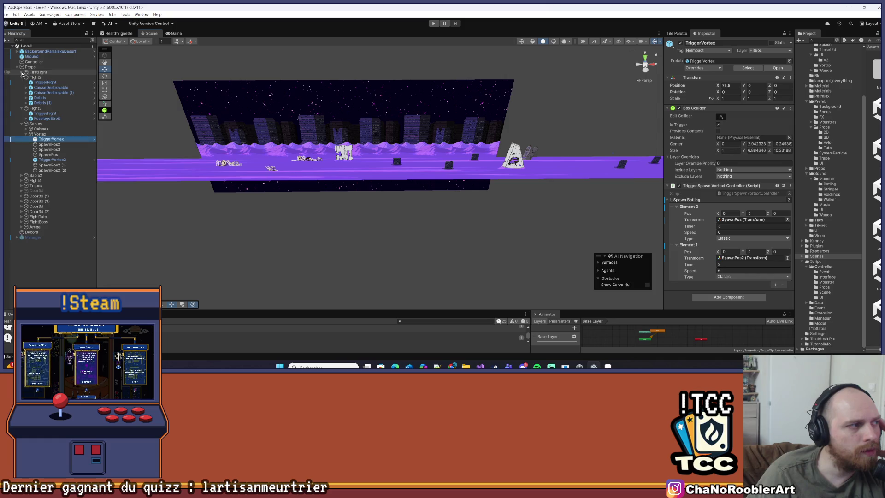
click(22, 73)
- Frame FirstFight's TriggerFight, then look at Fight2's TriggerFight range for comparison
key(f)
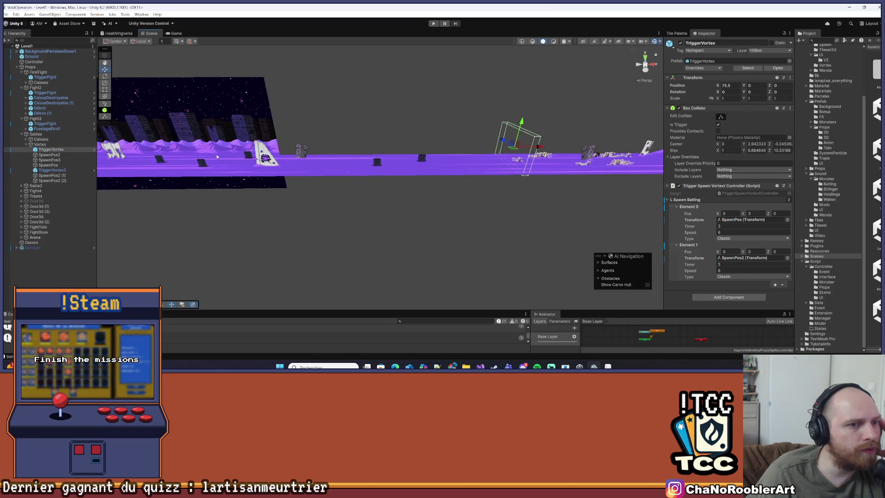
double_click(45, 77)
drag(286, 121, 264, 127)
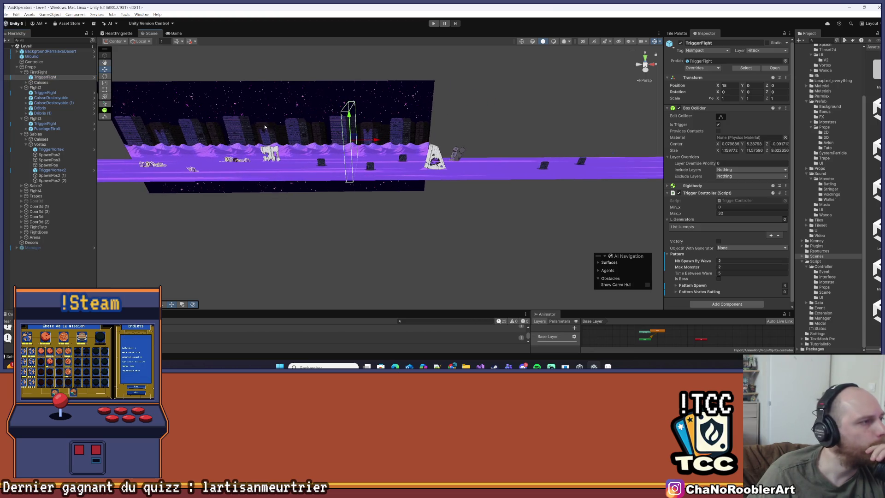
click(45, 72)
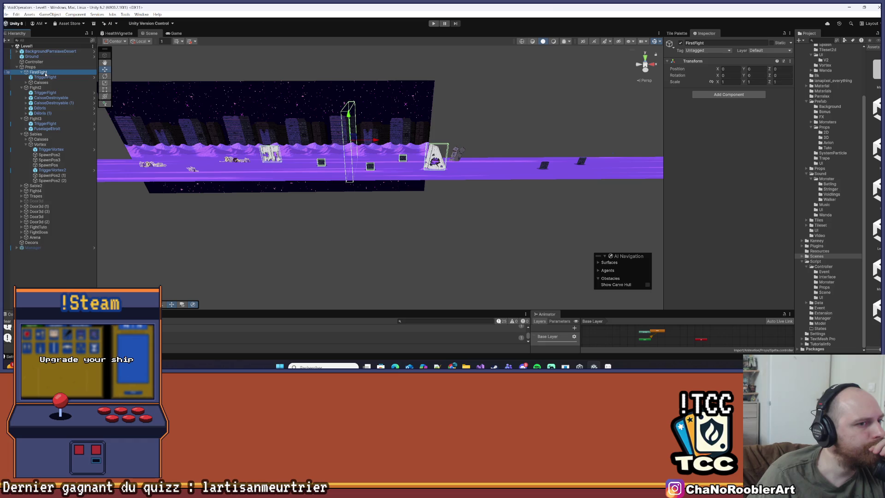
click(43, 93)
key(f)
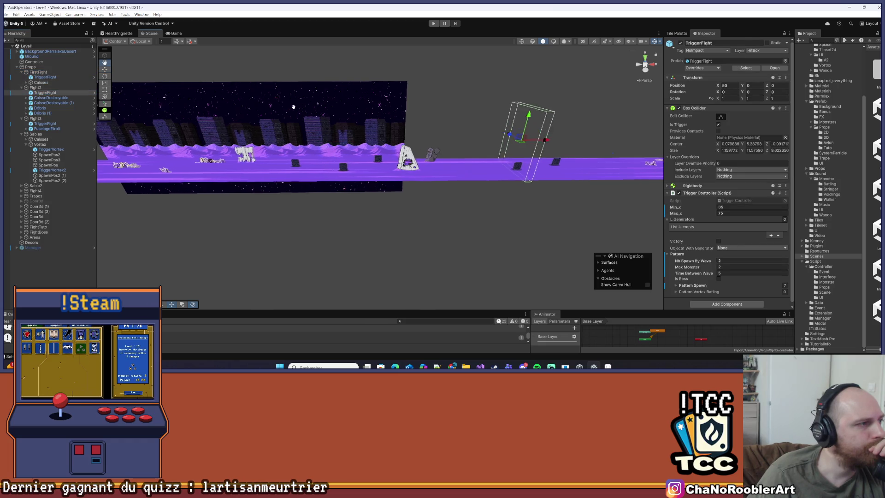
- Compare FirstFight's trigger (X 10, Min_x 0, Max_x 30) with Fight2's, ending on FirstFight
click(43, 78)
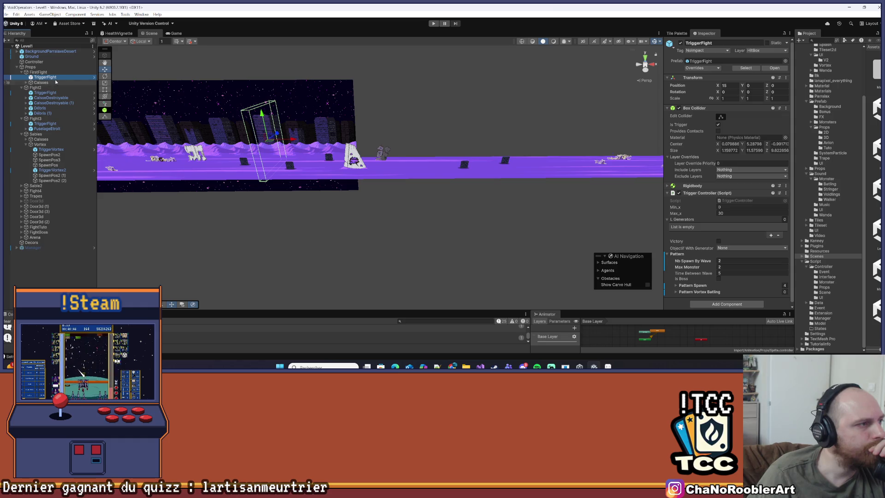
scroll(725, 173, down, 1)
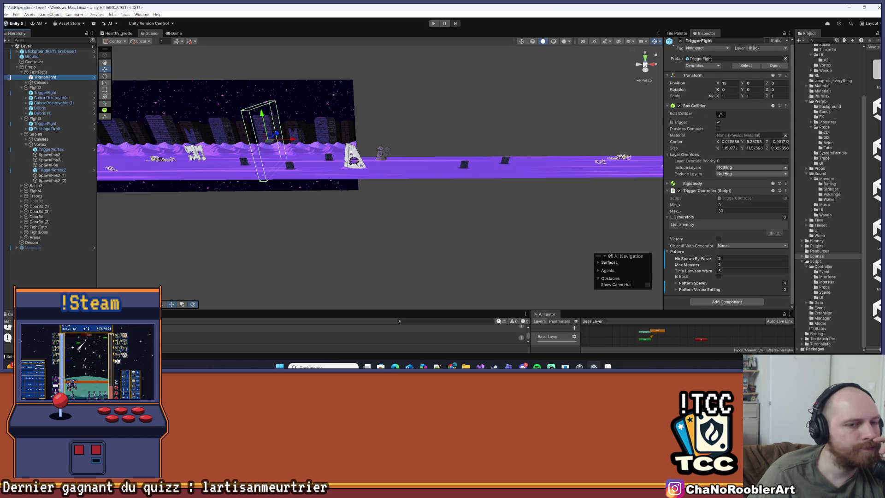
click(49, 93)
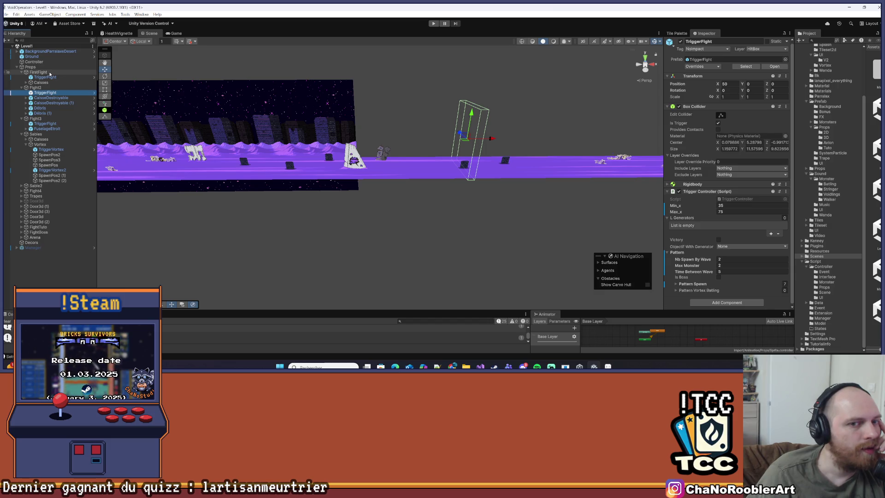
click(39, 72)
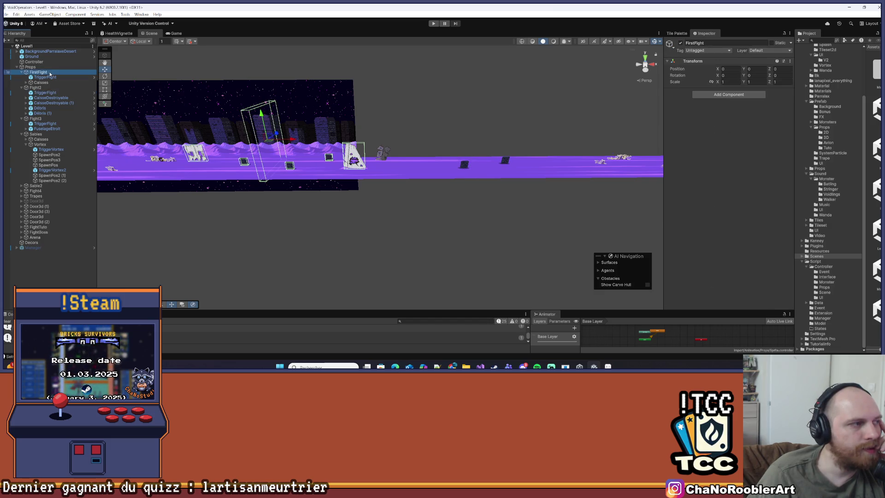
key(f)
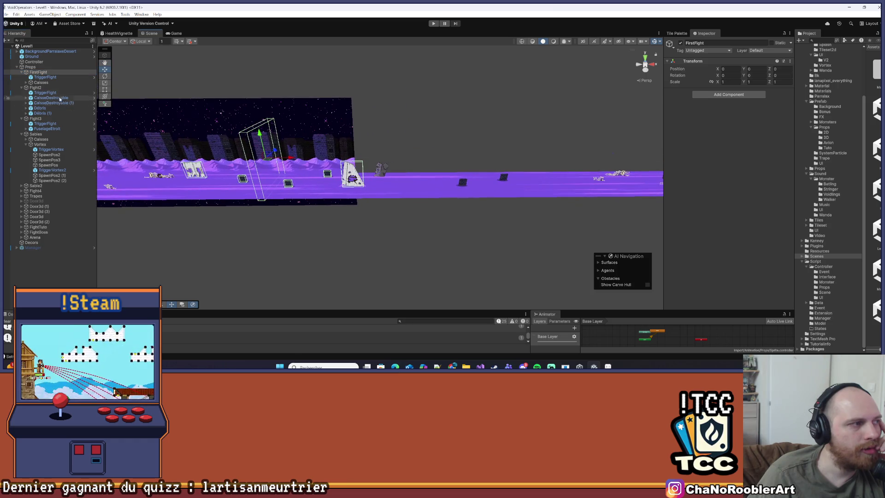
click(51, 78)
click(53, 73)
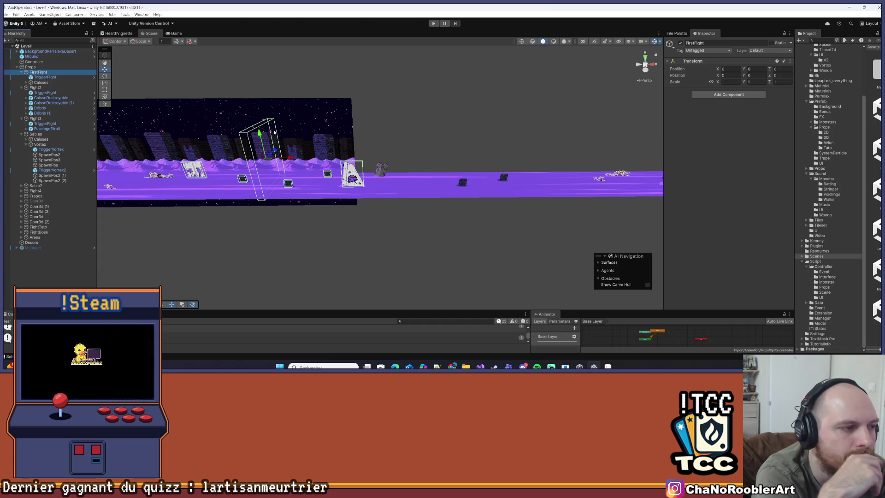
- View FirstFight's TriggerFight, then pan to Fight2's trigger at X 50 spanning 35–75
mouse_move(275, 133)
mouse_down()
mouse_move(341, 228)
mouse_move(361, 217)
mouse_move(282, 218)
mouse_move(282, 209)
mouse_move(373, 205)
mouse_up()
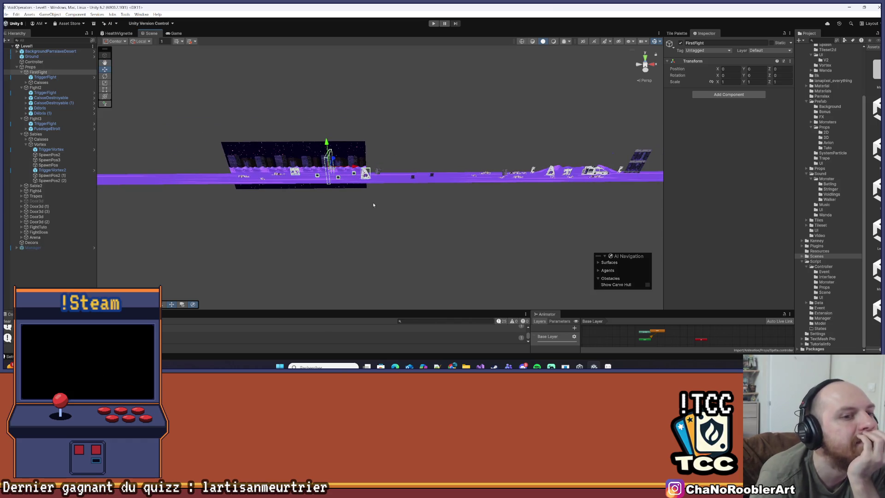
click(49, 78)
mouse_move(287, 84)
mouse_down()
mouse_move(350, 215)
mouse_move(381, 229)
mouse_move(525, 235)
mouse_move(264, 241)
mouse_move(356, 223)
mouse_move(320, 211)
mouse_up()
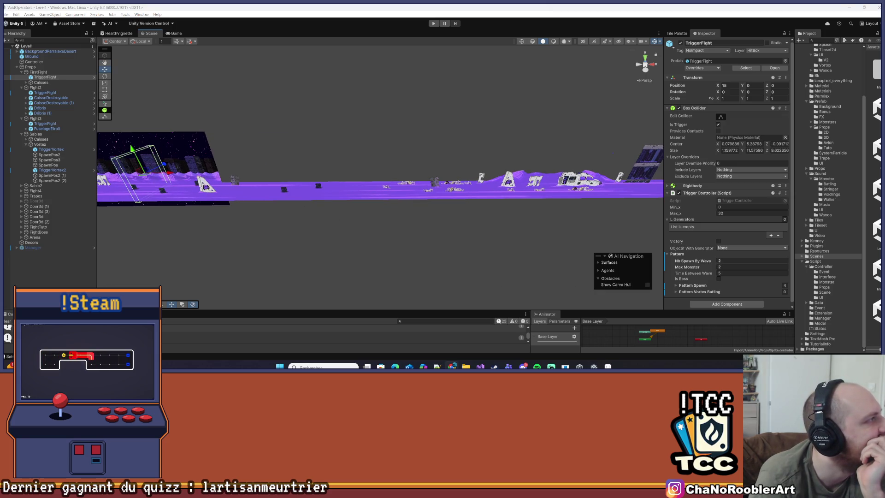
mouse_move(383, 220)
mouse_down()
mouse_move(464, 206)
mouse_move(356, 211)
mouse_up()
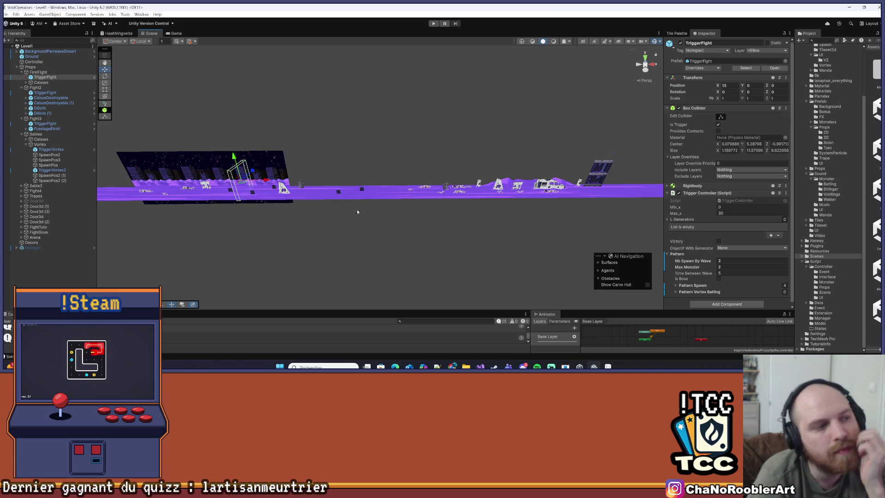
scroll(357, 209, up, 3)
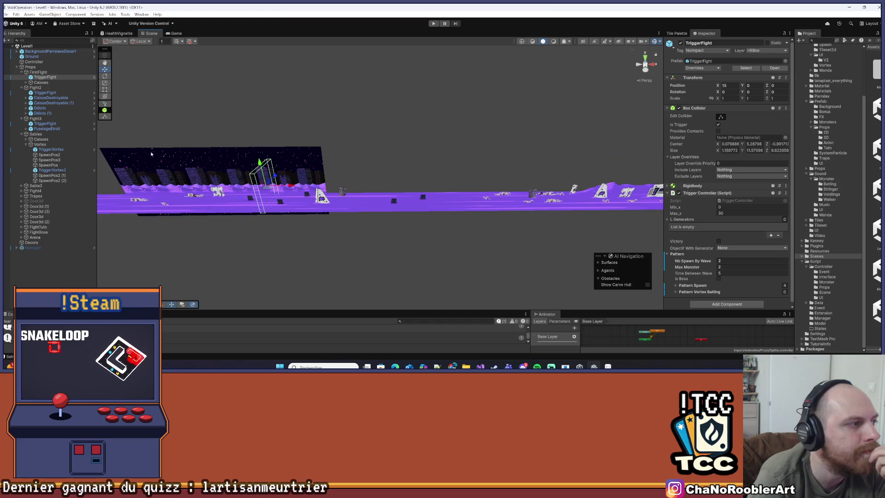
click(48, 94)
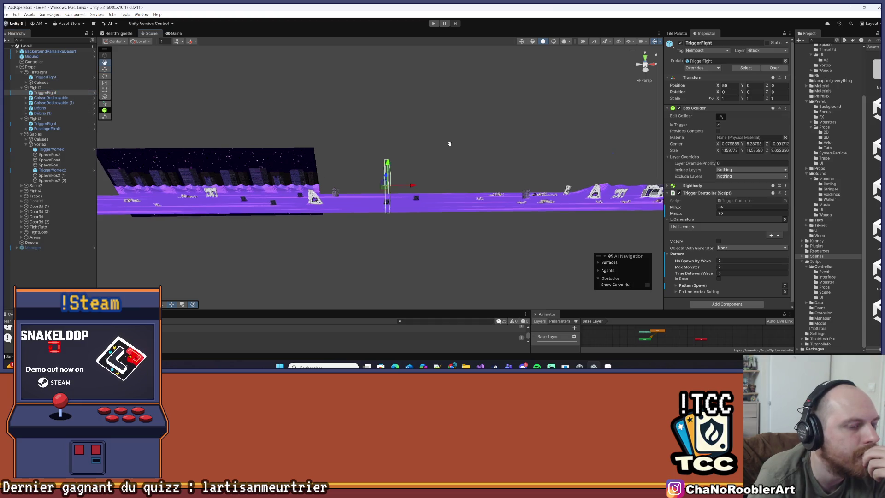
drag(450, 142, 306, 128)
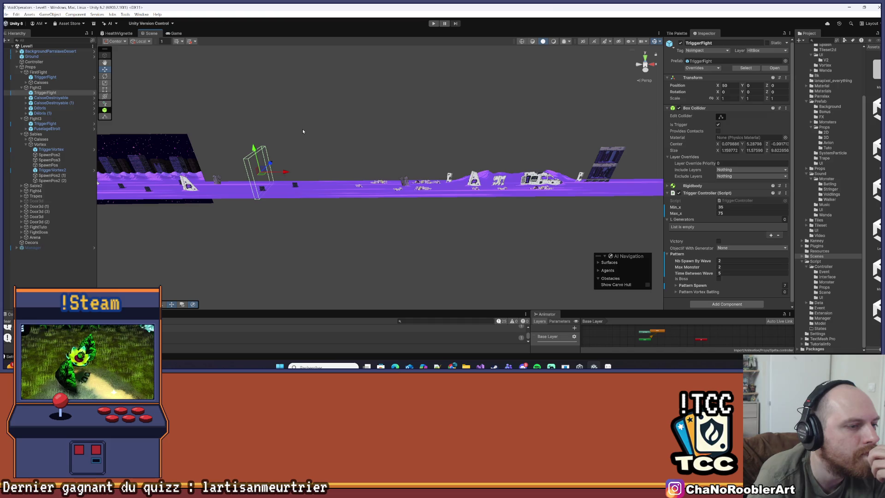
drag(303, 131, 366, 131)
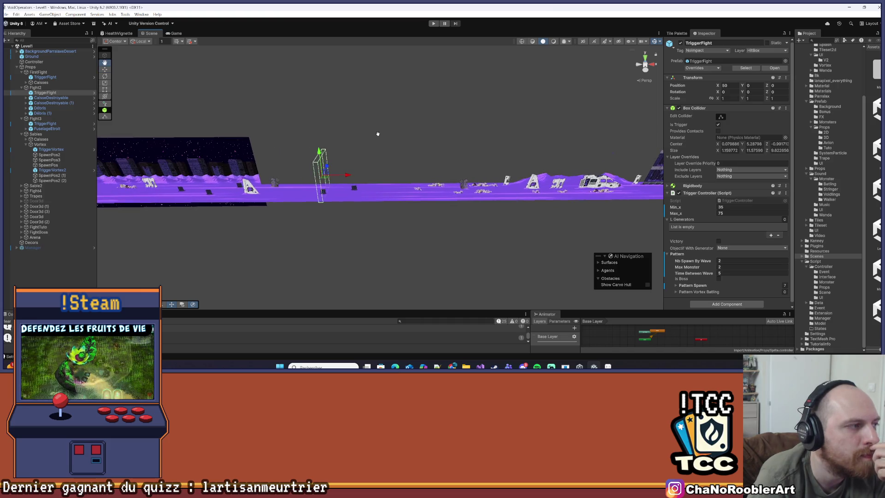
double_click(45, 77)
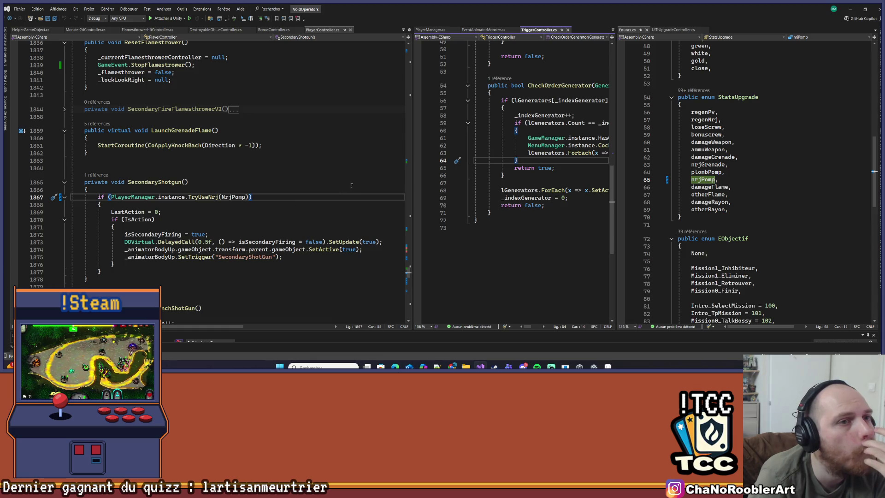
- Widen TriggerController.cs and review OnTriggerEnter's StartFightStage calls passing min_x, max_x, pattern and victory
drag(411, 157, 212, 141)
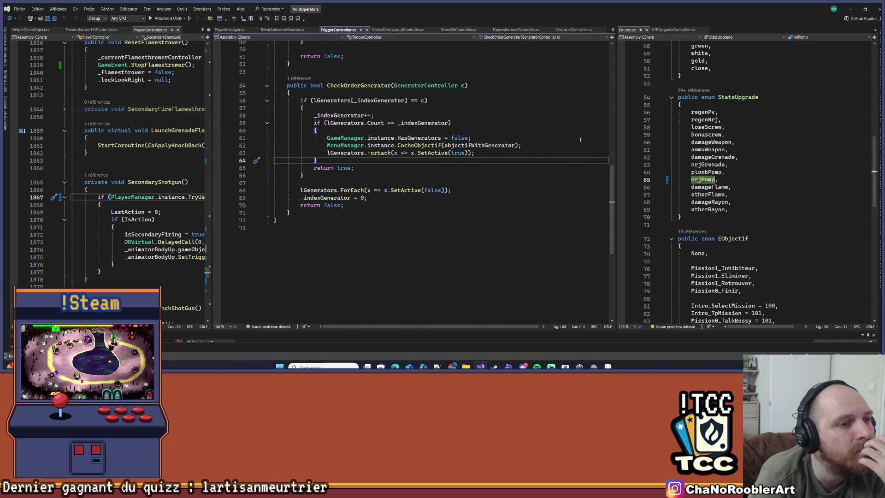
drag(615, 134, 705, 134)
scroll(701, 133, up, 4)
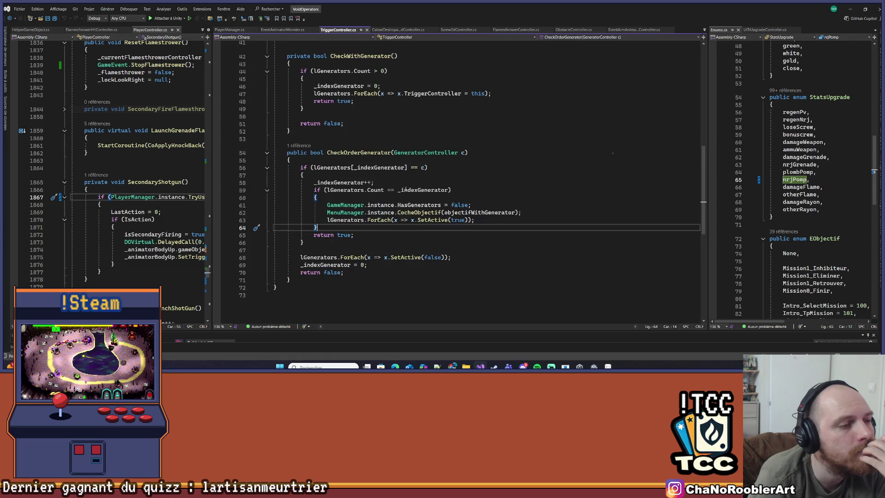
scroll(398, 187, up, 6)
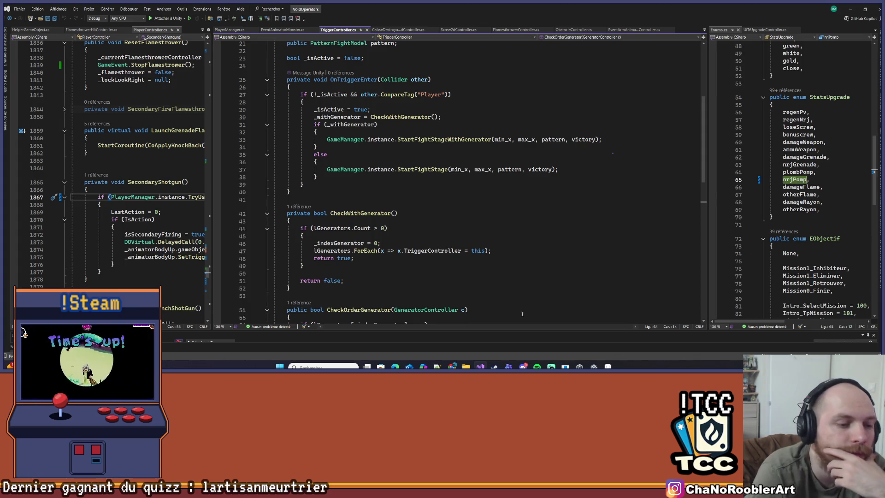
mouse_move(453, 366)
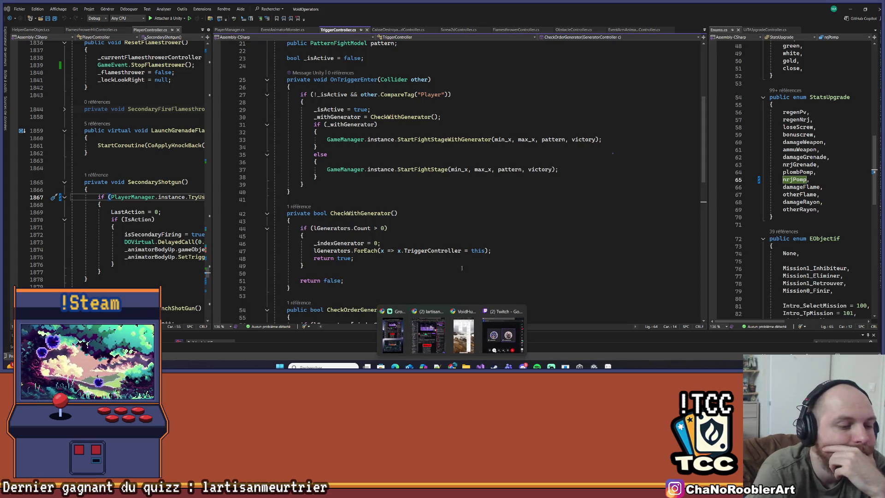
click(290, 288)
key(alt+Tab)
scroll(536, 198, down, 5)
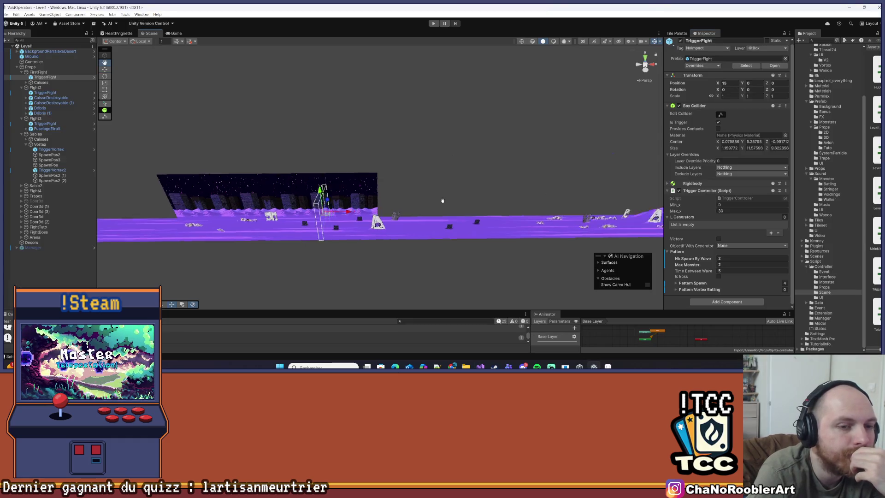
scroll(417, 189, up, 5)
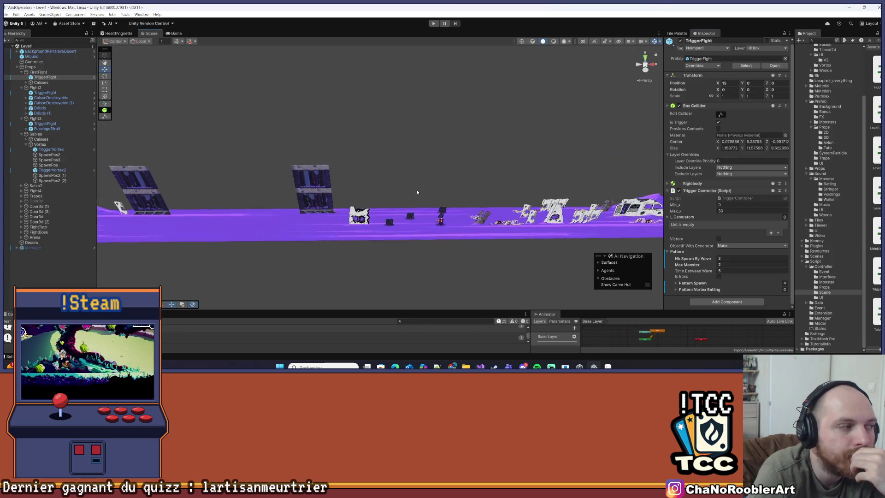
click(46, 120)
click(46, 124)
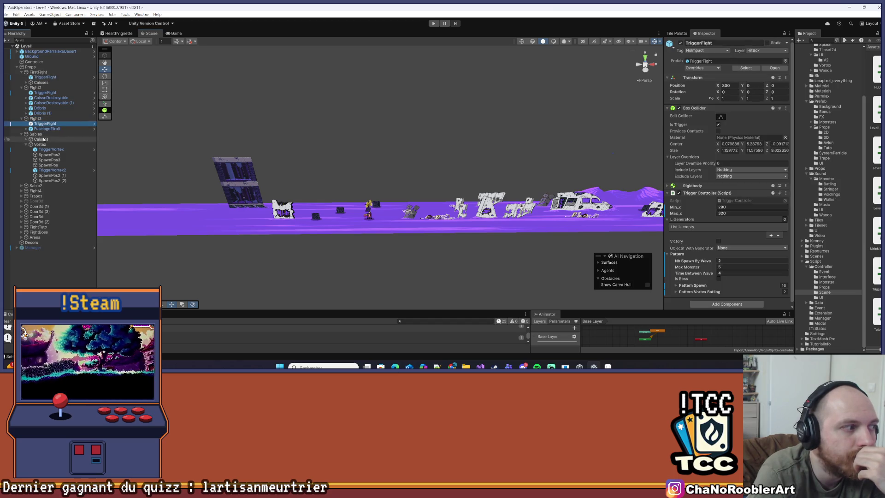
click(45, 191)
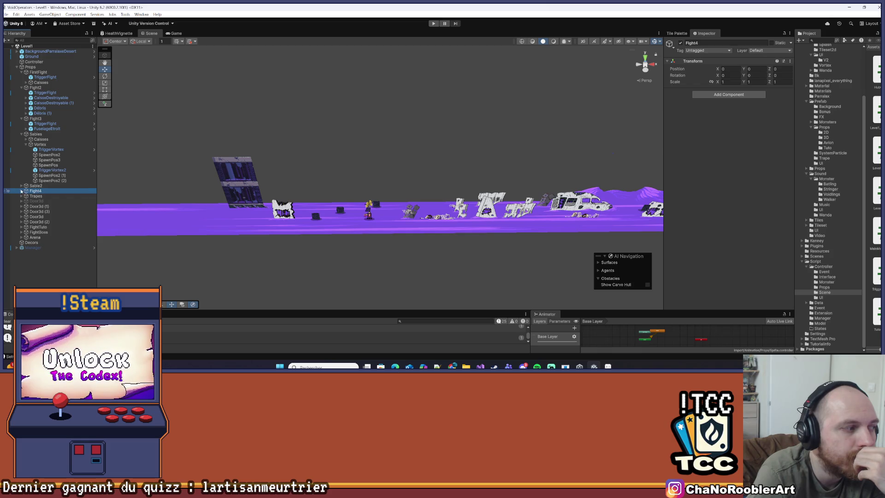
click(21, 191)
double_click(45, 196)
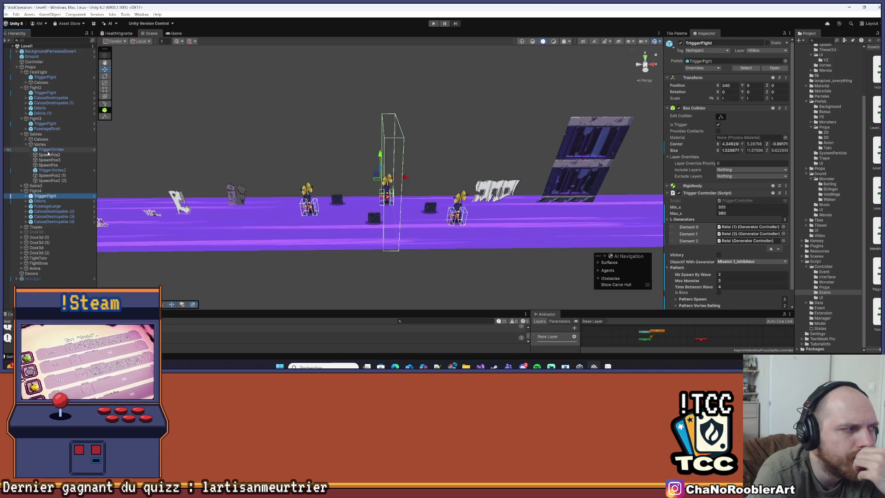
double_click(40, 123)
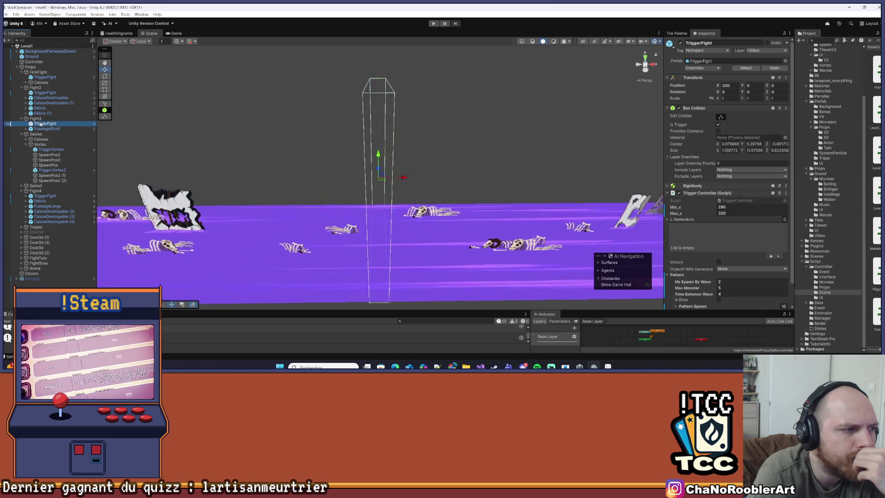
scroll(277, 175, down, 5)
mouse_move(276, 175)
mouse_down()
mouse_move(286, 171)
mouse_move(278, 168)
mouse_up()
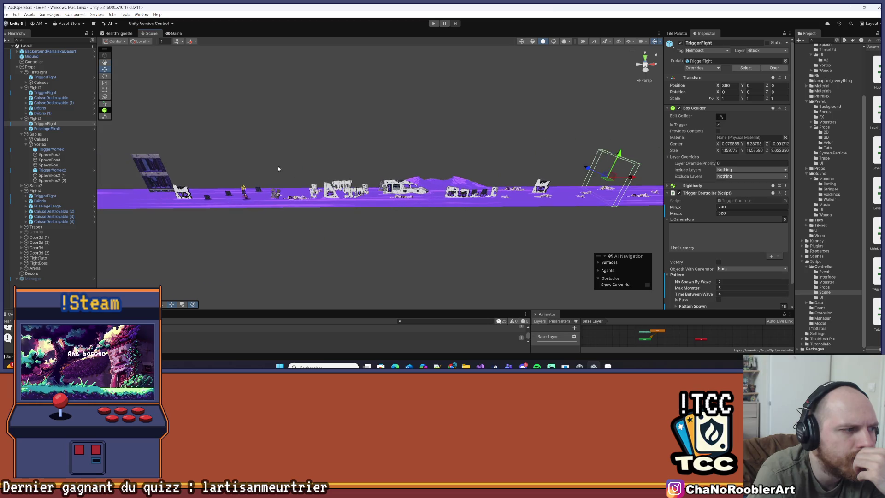
double_click(50, 93)
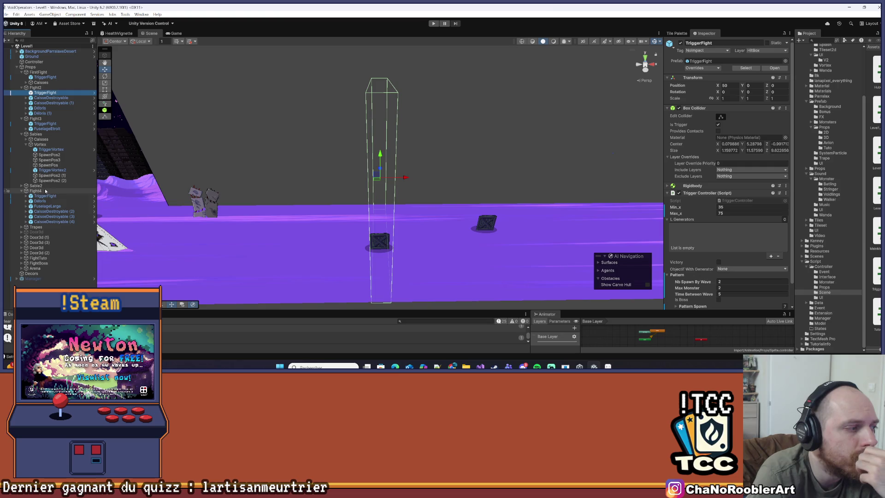
- Frame the FightTuto area in the scene and pick its trigger box, undoing an accidental nudge
click(38, 258)
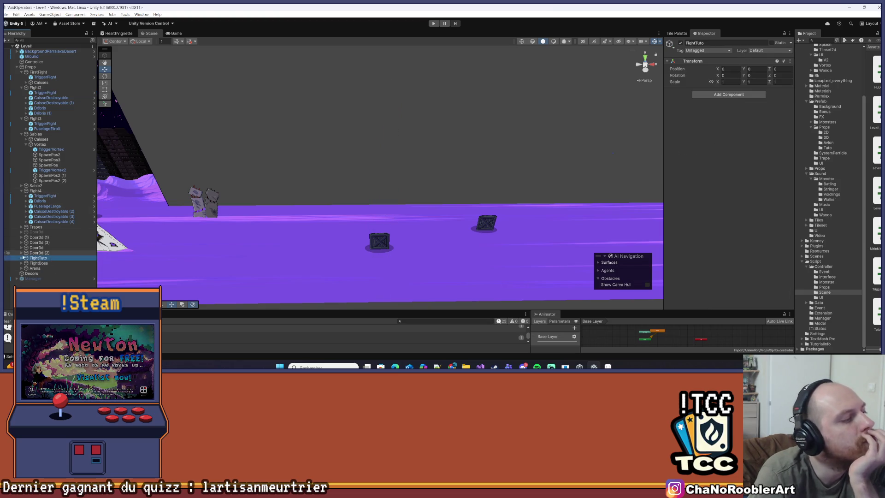
click(21, 258)
double_click(43, 258)
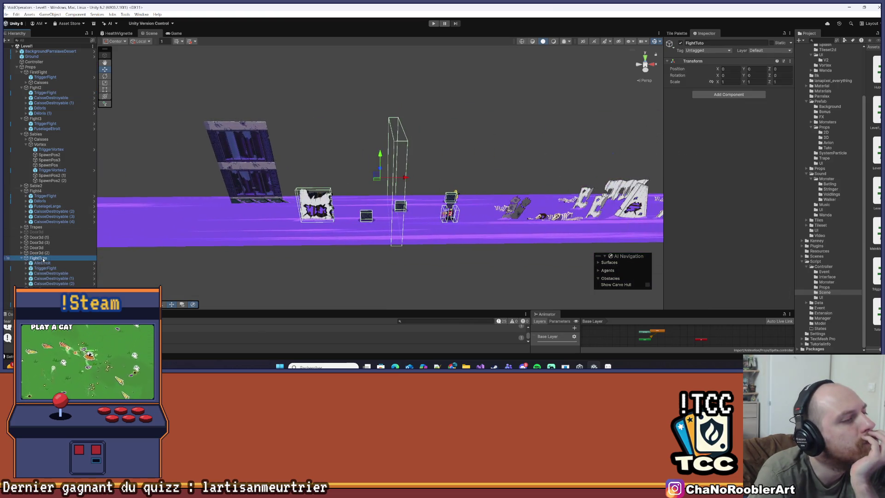
mouse_move(278, 177)
mouse_down()
mouse_move(182, 153)
mouse_move(284, 160)
mouse_up()
click(371, 165)
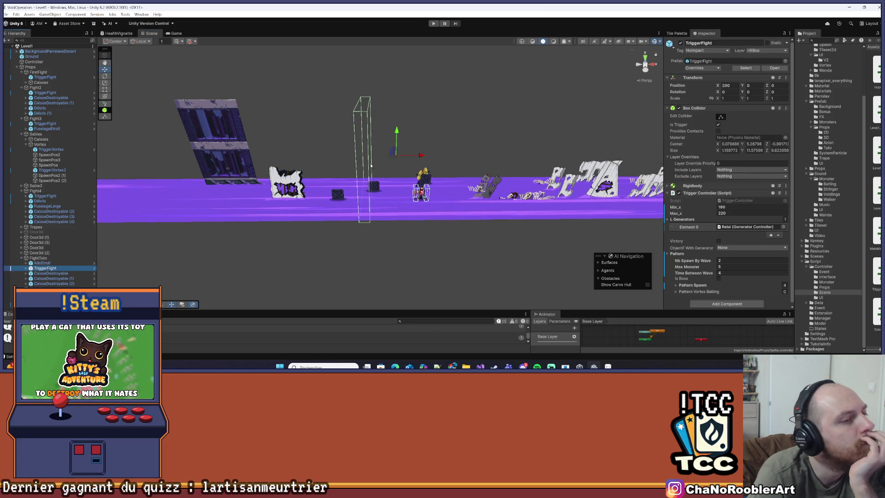
click(419, 158)
key(ctrl+z)
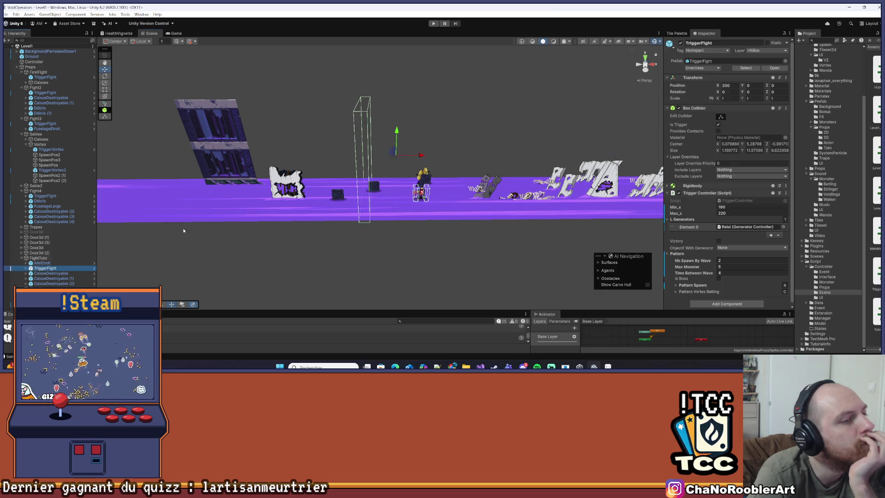
mouse_move(416, 153)
mouse_down()
mouse_move(392, 156)
mouse_move(410, 157)
mouse_up()
key(ctrl+z)
- Move TriggerFight left to about X 180 and shift its Relai generator further right
click(26, 268)
click(27, 268)
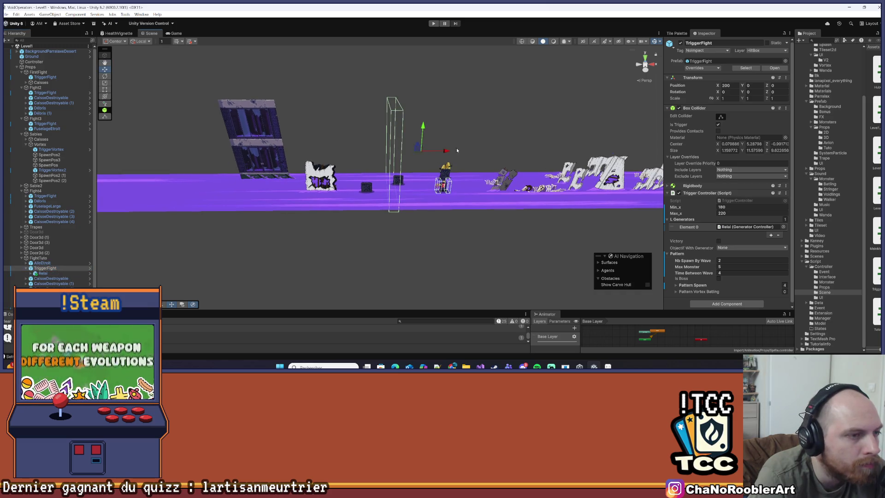
mouse_move(441, 151)
mouse_down()
mouse_move(369, 163)
mouse_move(364, 173)
mouse_up()
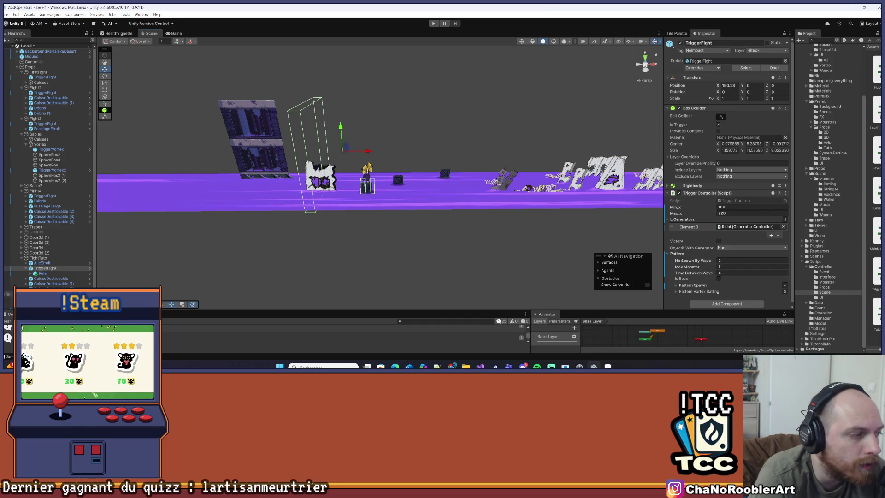
click(368, 183)
drag(393, 180, 462, 184)
click(388, 234)
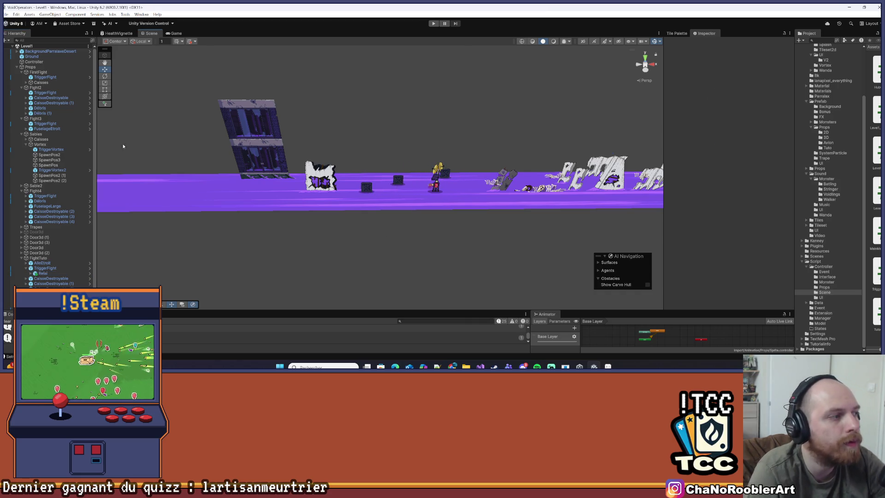
- Collapse the Props group in the Hierarchy and select the Manager object
click(16, 68)
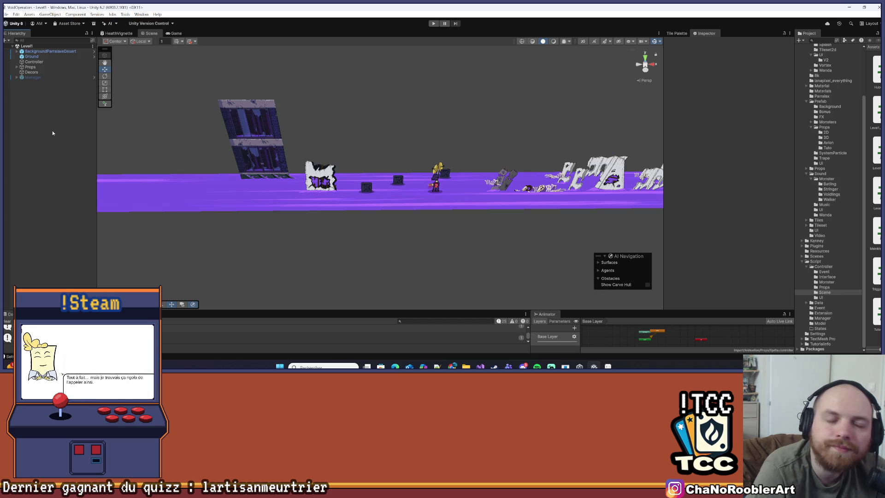
click(72, 77)
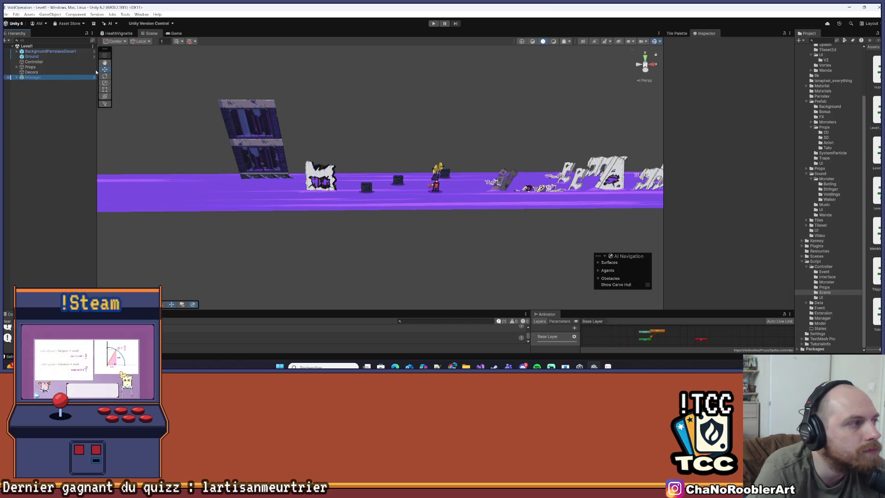
- Save the Level1 scene with Ctrl+S and start Play mode
click(50, 178)
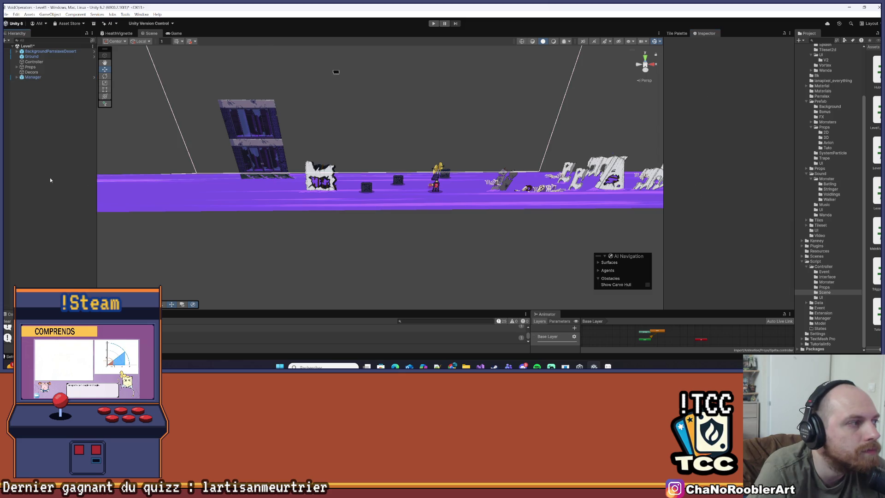
key(ctrl+s)
click(28, 78)
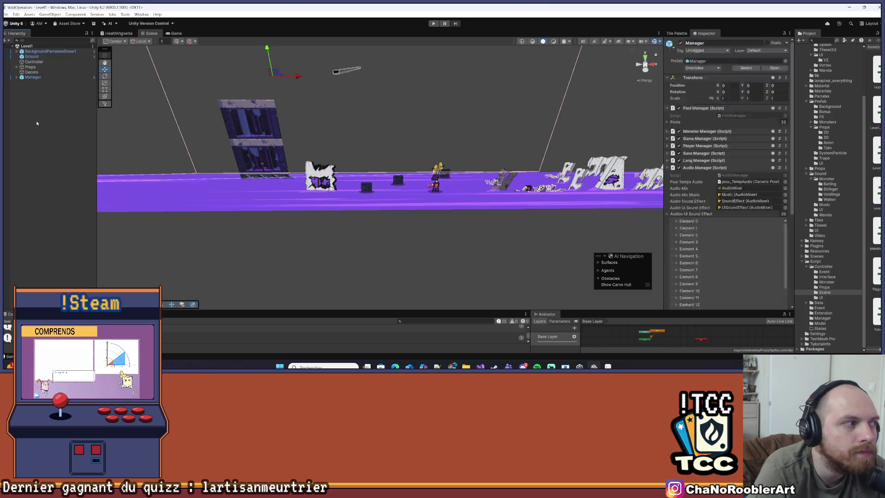
click(434, 23)
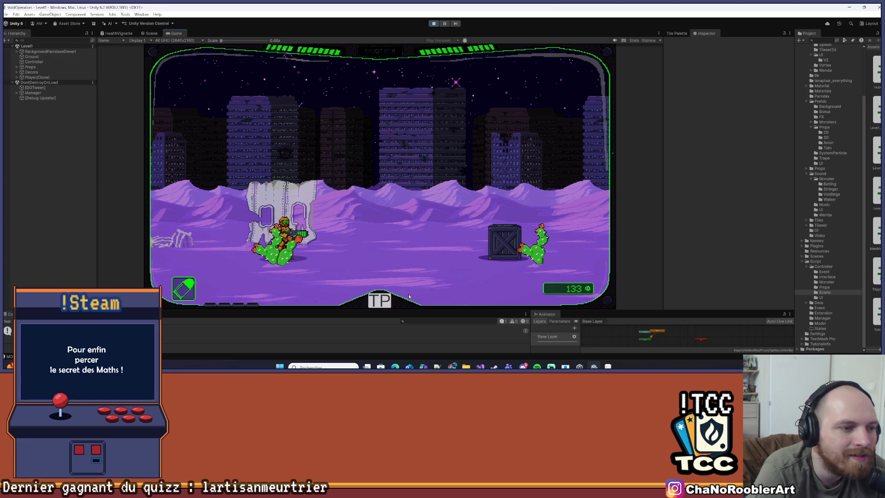
- Load a level from the teleport list and fight the desert monsters, pushing left to test the camera limit
click(388, 299)
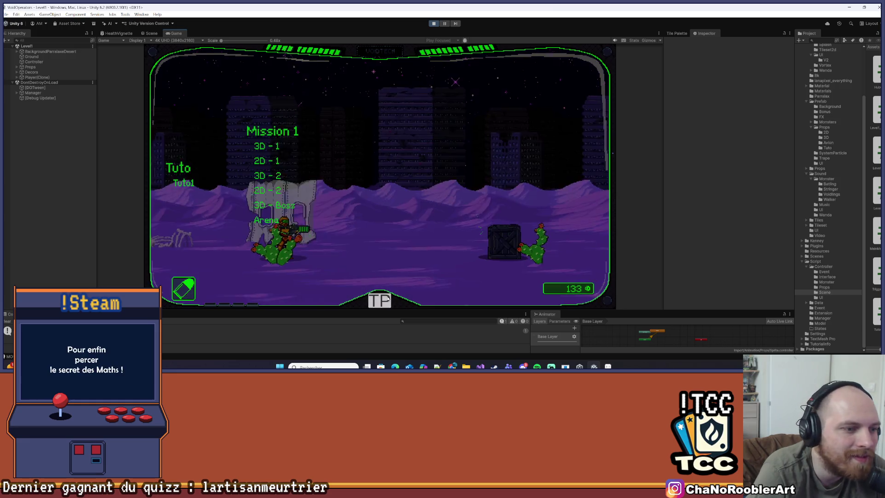
click(285, 157)
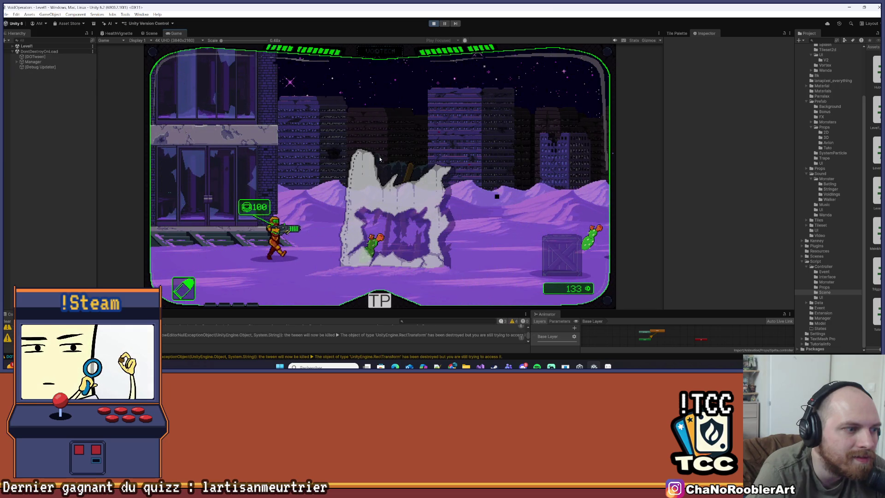
key(d)
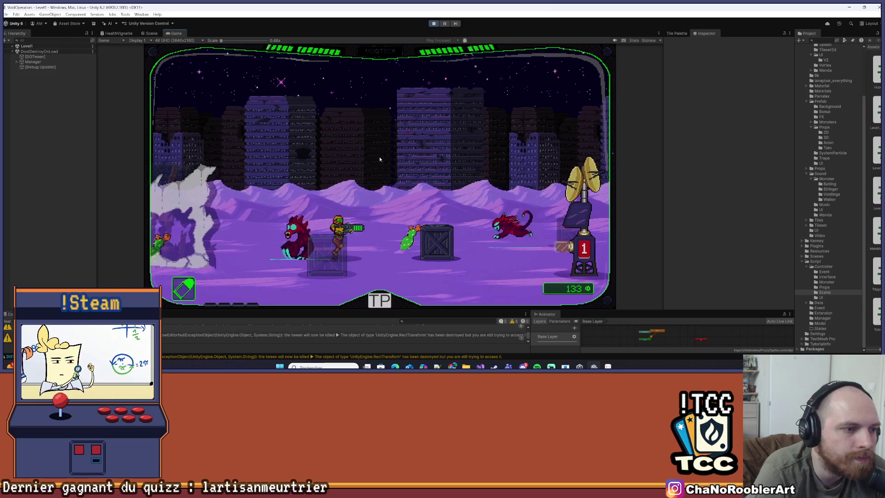
key(a)
key(d)
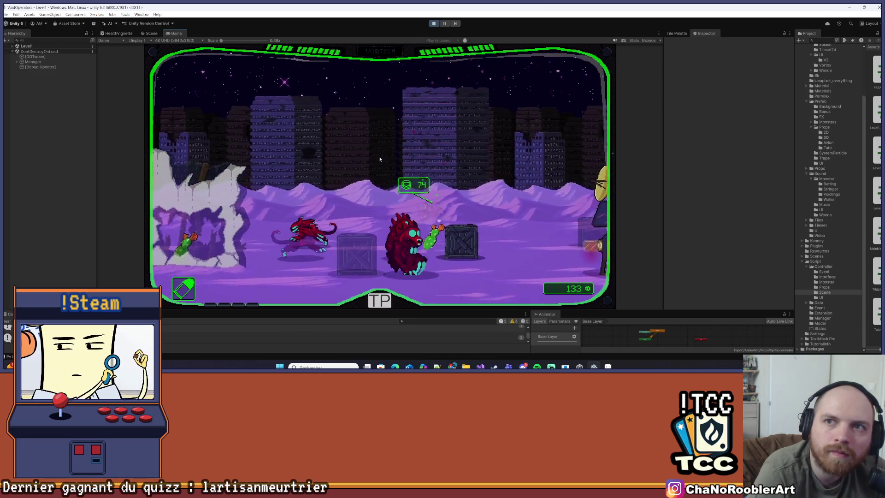
key(d)
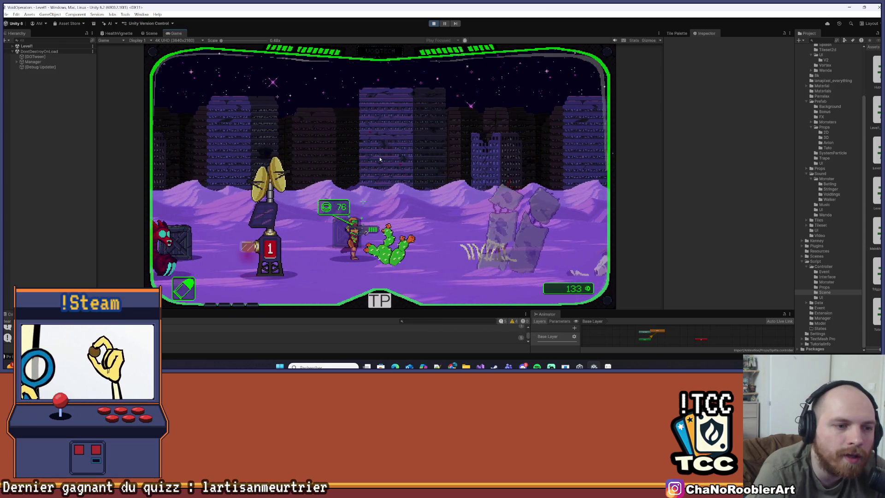
key(a)
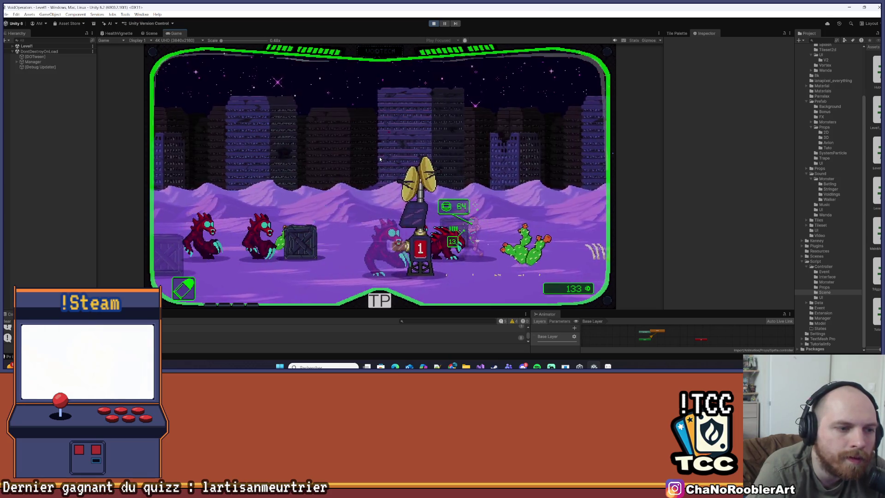
key(d)
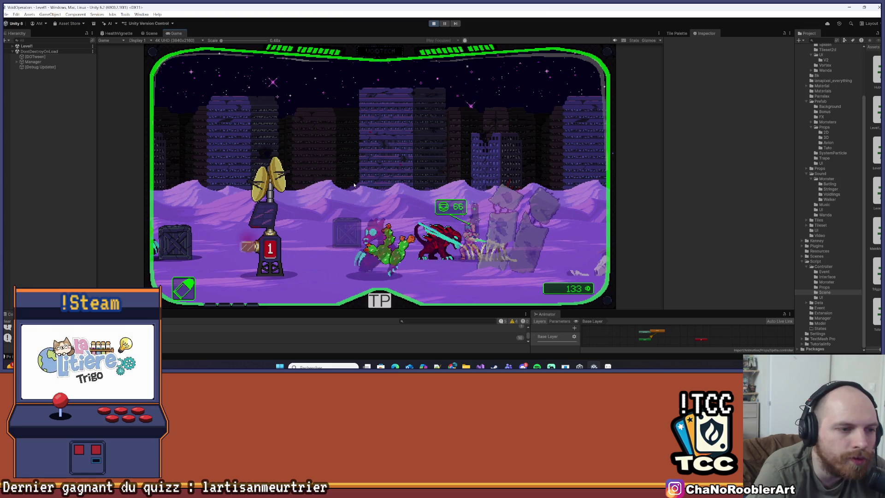
key(a)
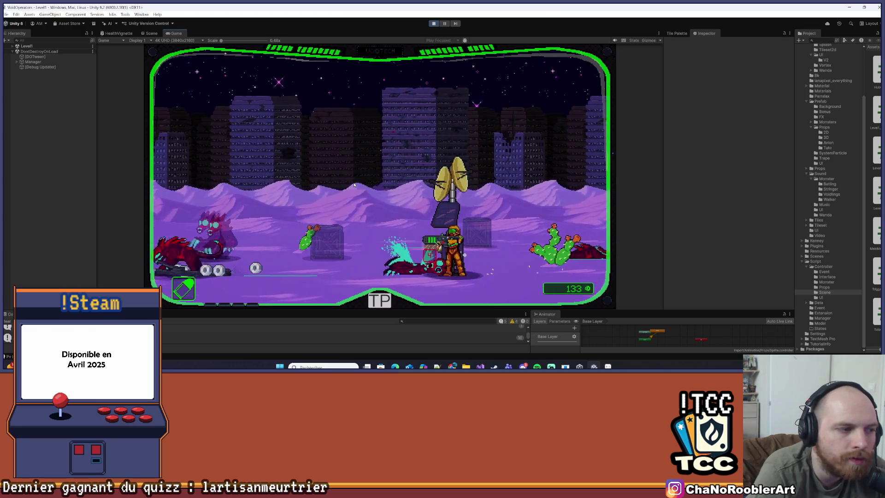
key(a)
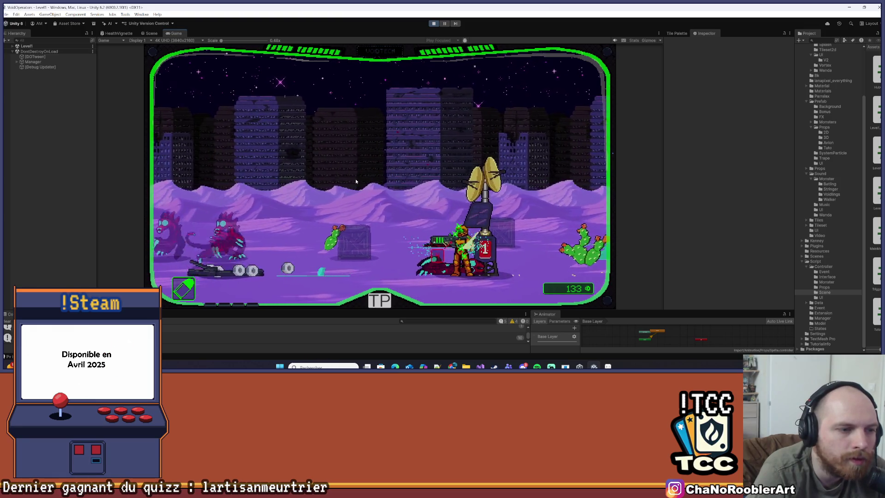
key(a)
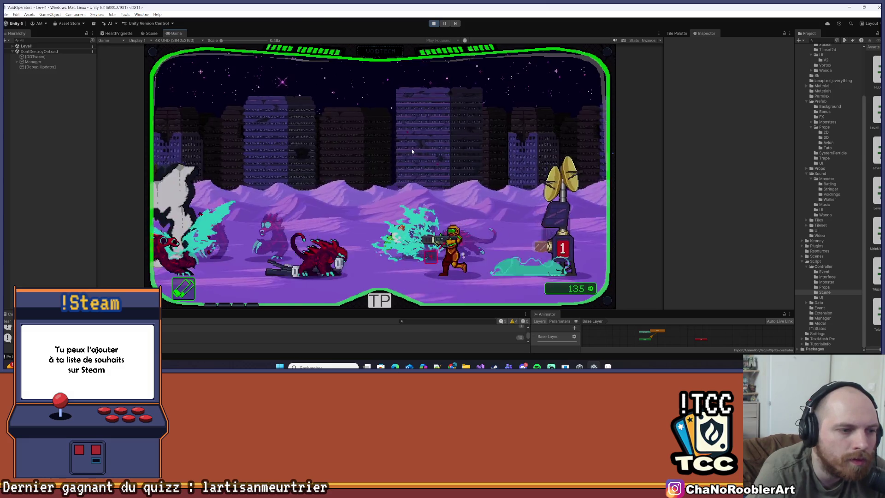
- Keep fighting back and forth around the turret to test the camera bounds, then stop Play mode
key(d)
key(a)
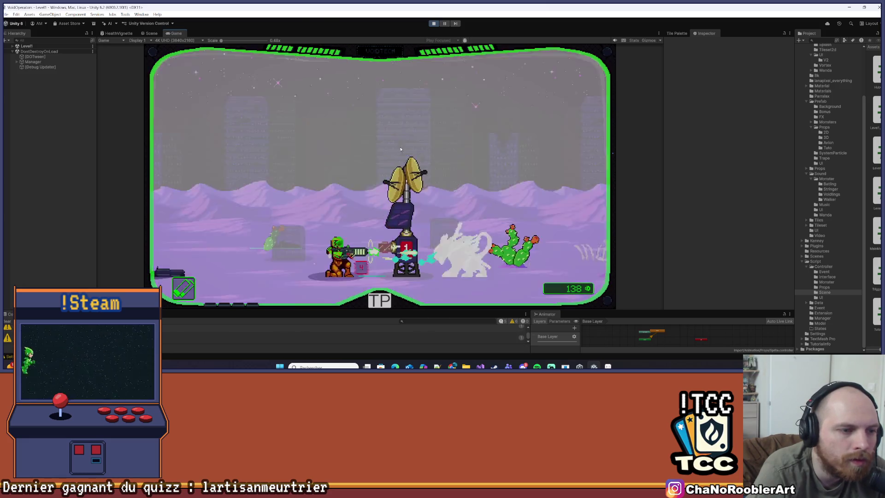
key(a)
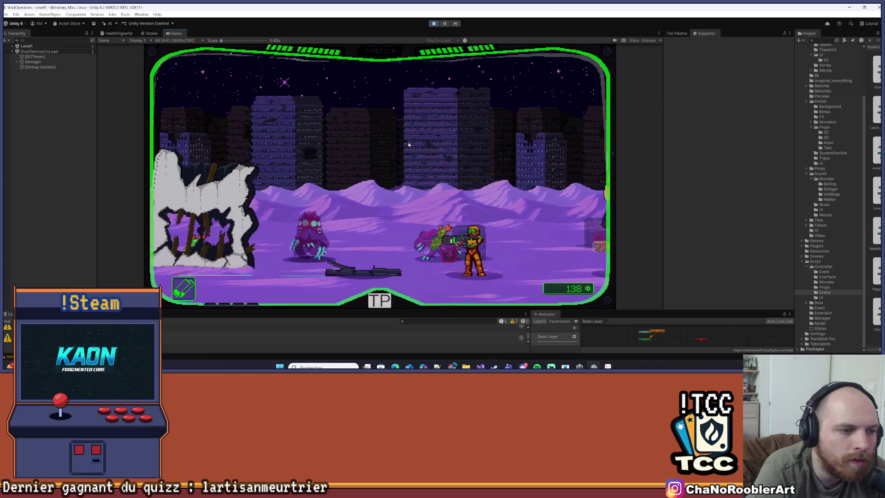
key(d)
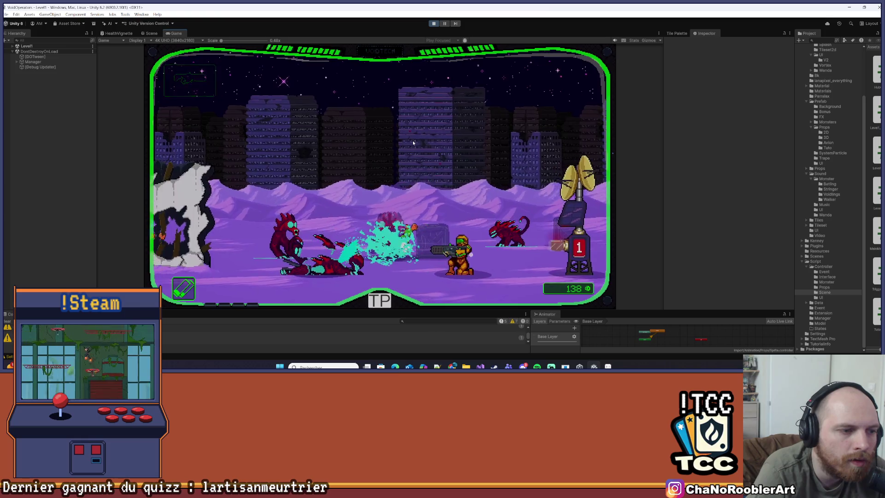
key(d)
key(a)
key(d)
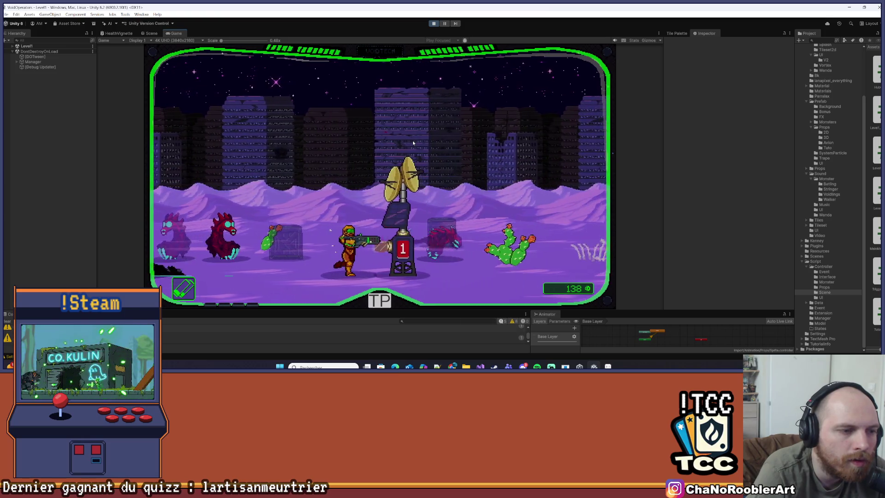
key(d)
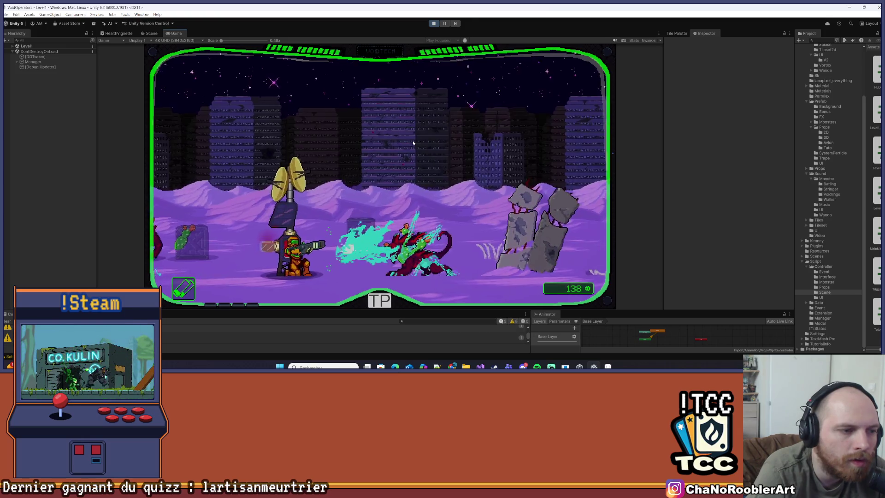
key(a)
key(a)
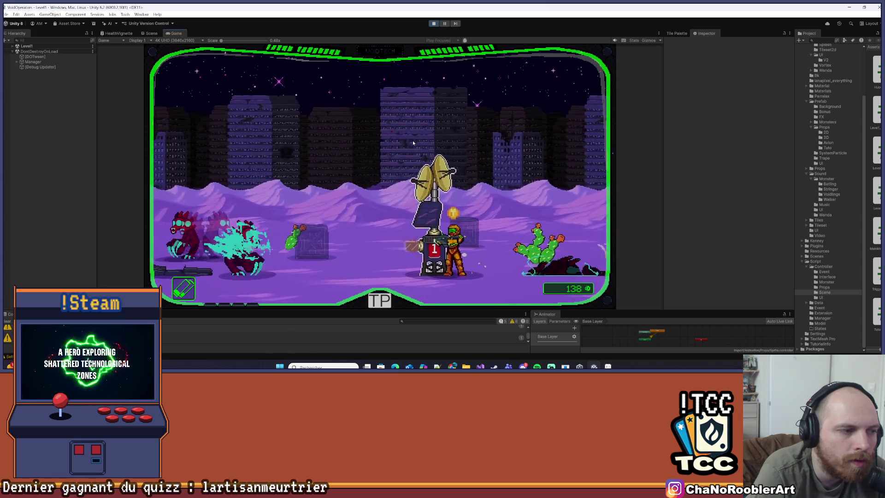
key(a)
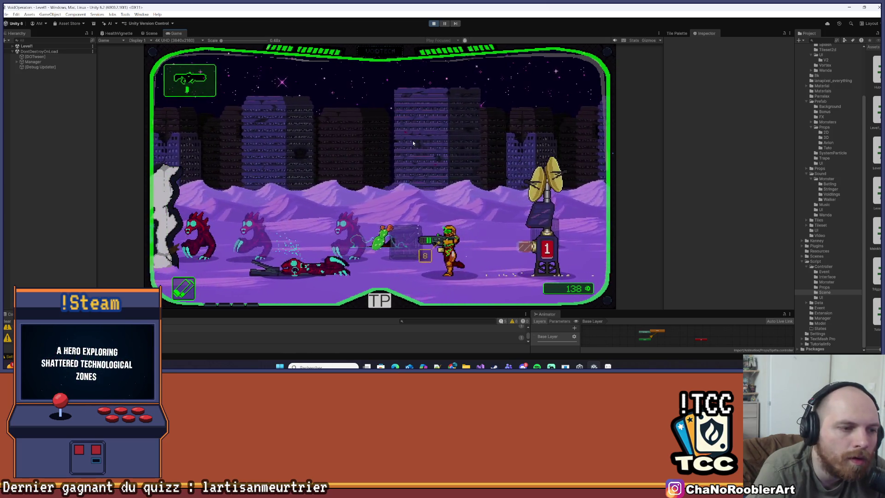
key(d)
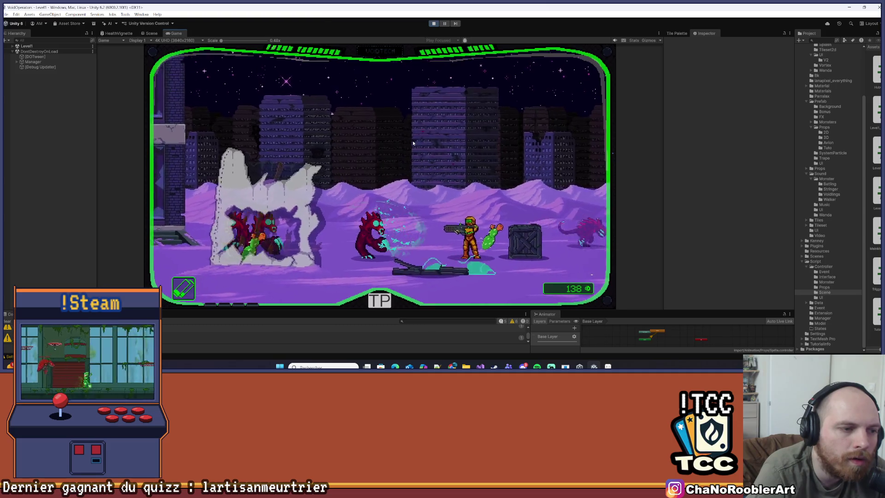
key(d)
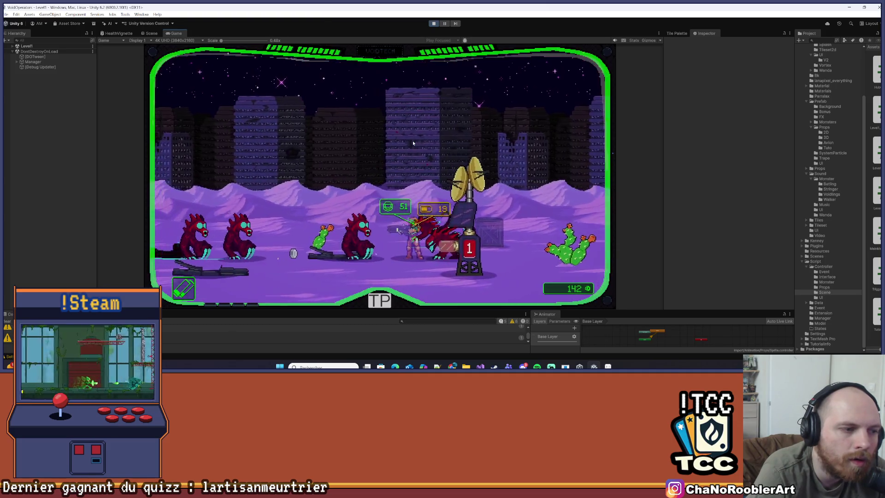
key(a)
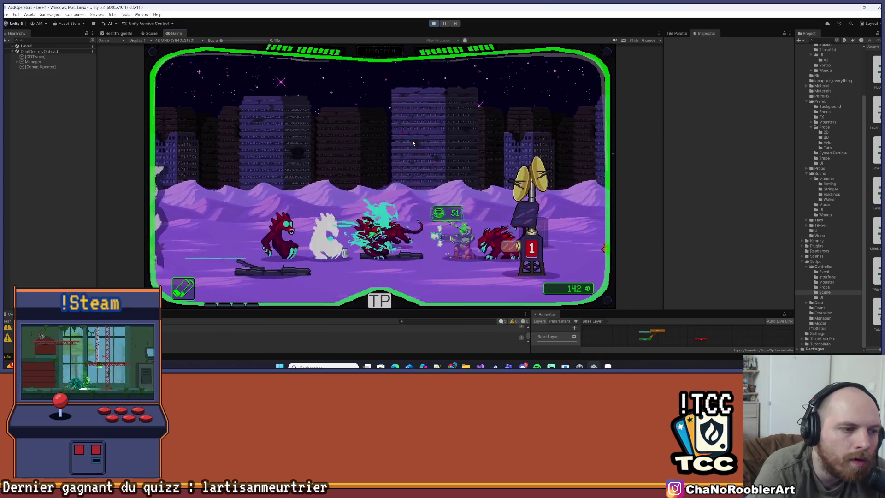
key(d)
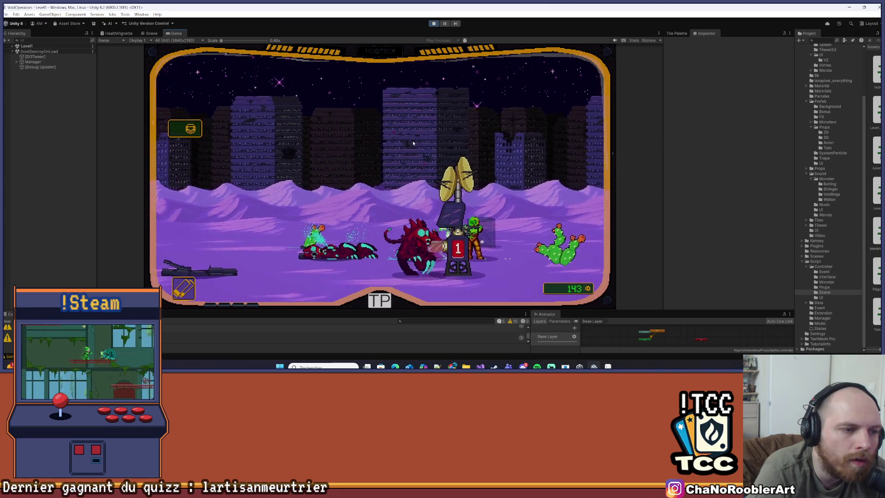
key(a)
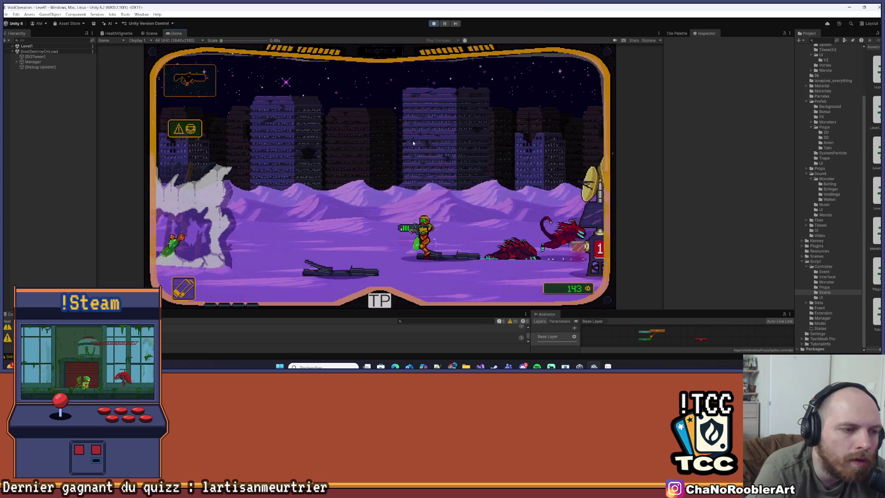
key(d)
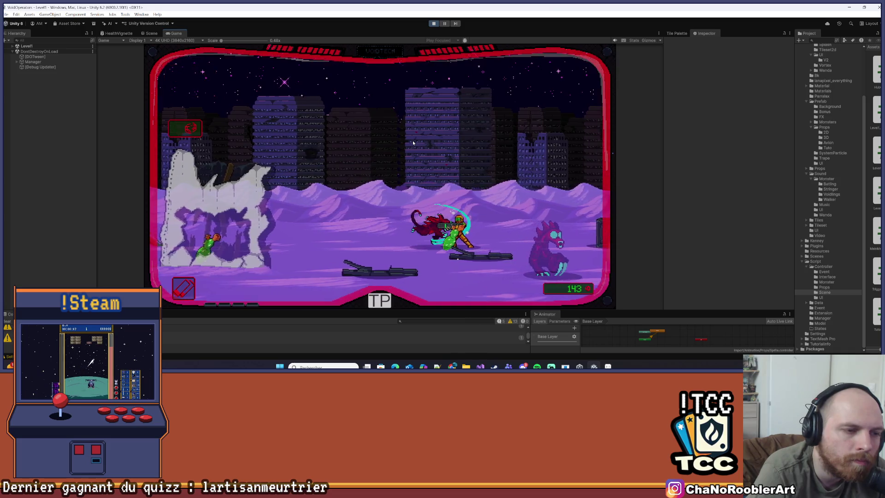
click(433, 24)
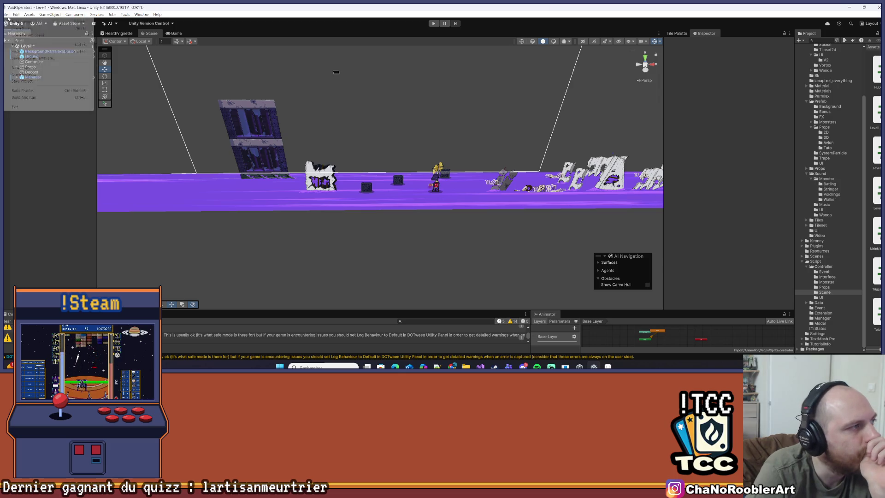
- Locate and frame the Relai object in the scene view, then collapse the Sables group
scroll(381, 145, up, 3)
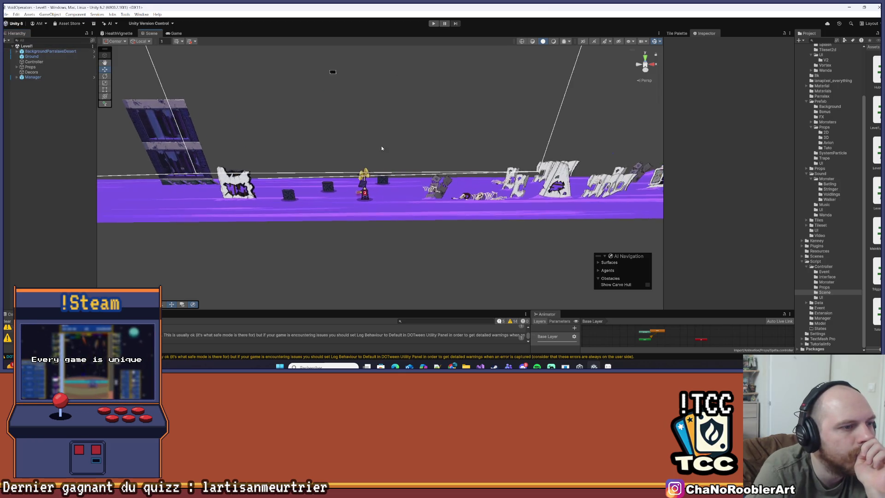
click(359, 198)
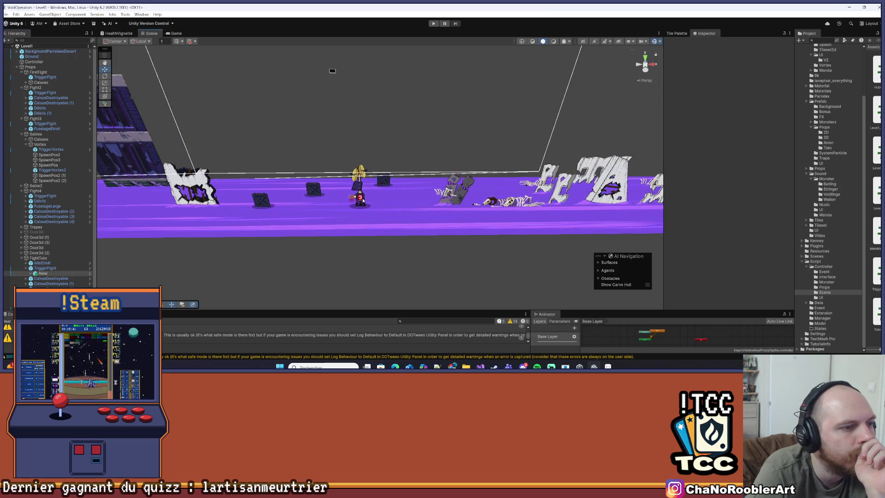
click(50, 273)
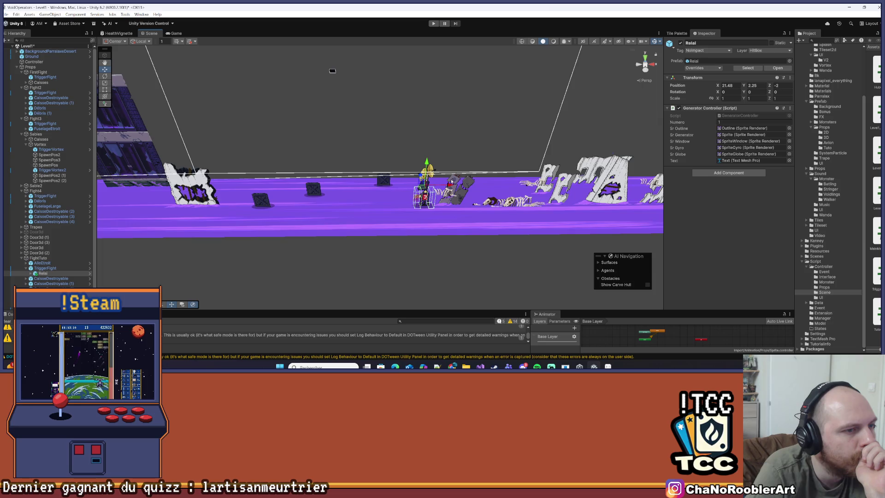
drag(452, 182, 328, 274)
drag(367, 235, 449, 153)
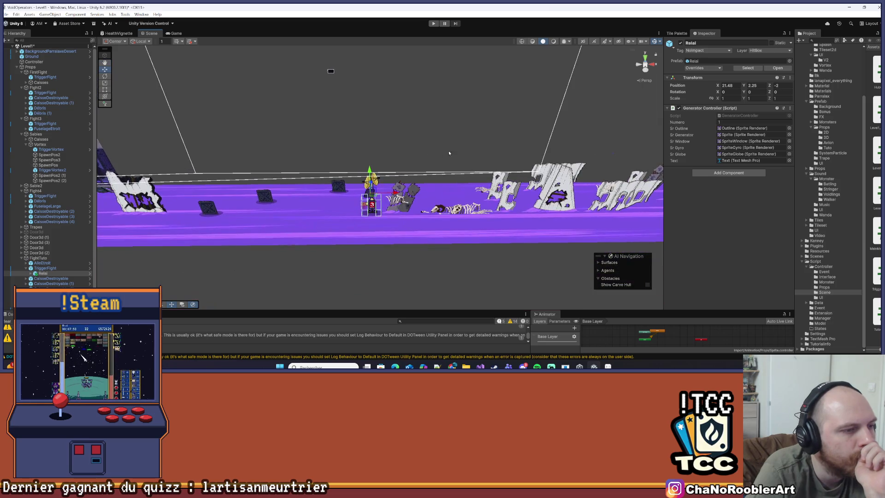
click(437, 274)
double_click(65, 273)
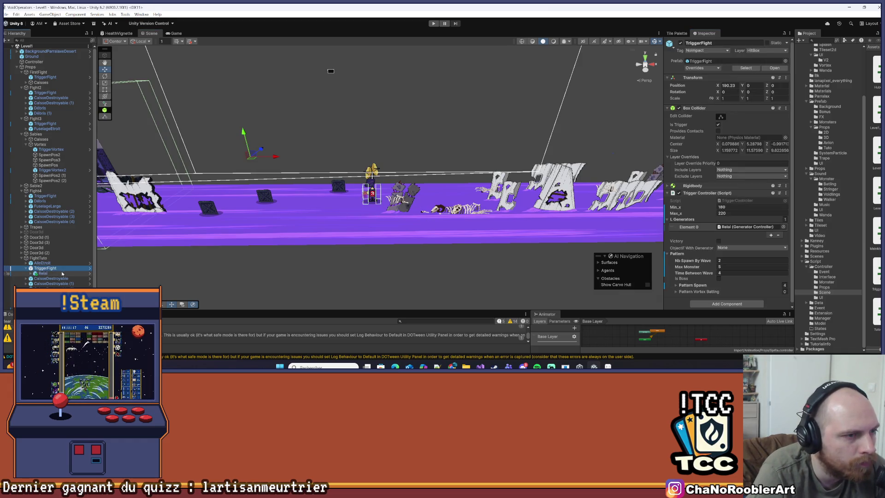
click(380, 266)
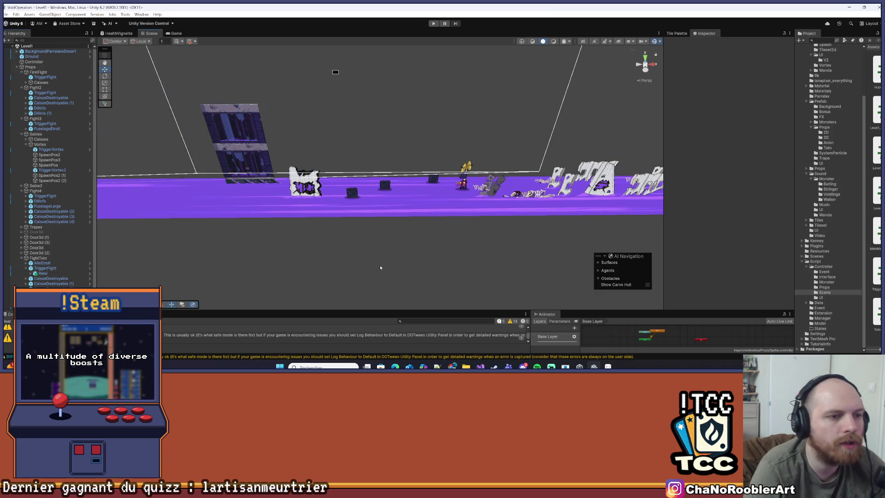
mouse_move(380, 266)
mouse_down()
mouse_move(365, 205)
mouse_move(372, 175)
mouse_move(320, 234)
mouse_move(541, 223)
mouse_move(376, 192)
mouse_up()
scroll(375, 193, up, 3)
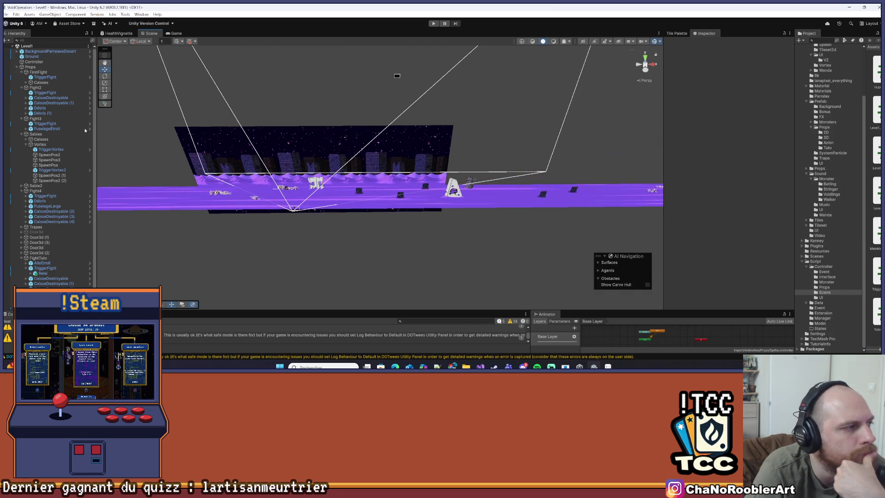
click(21, 135)
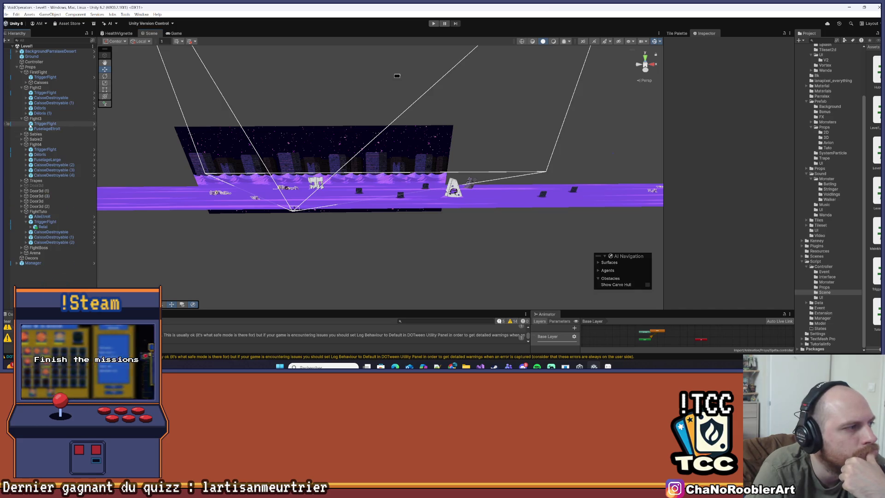
- Inspect the first fight's and Fight2's trigger zones, framing Fight2's trigger box in the scene
click(45, 77)
drag(344, 98, 283, 118)
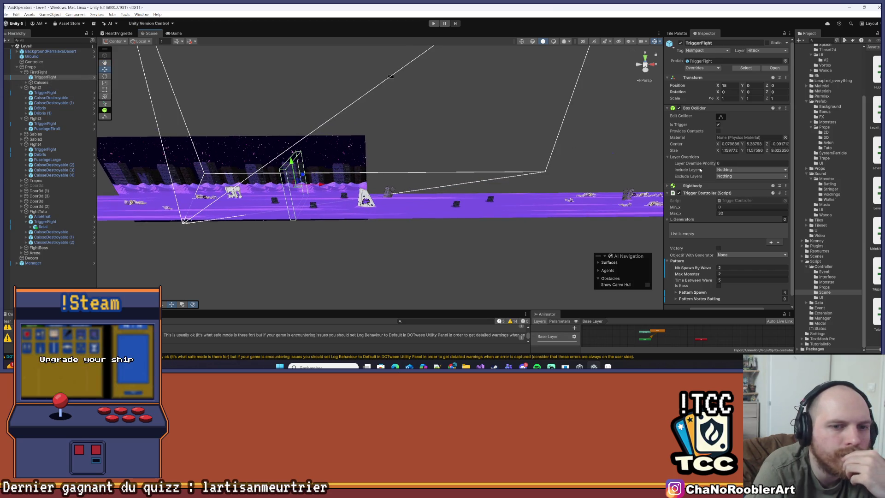
scroll(726, 195, down, 1)
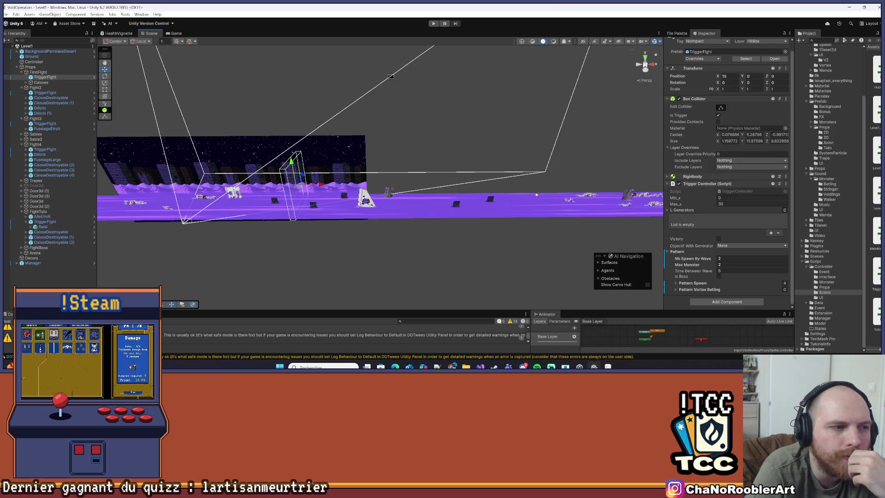
drag(310, 175, 294, 177)
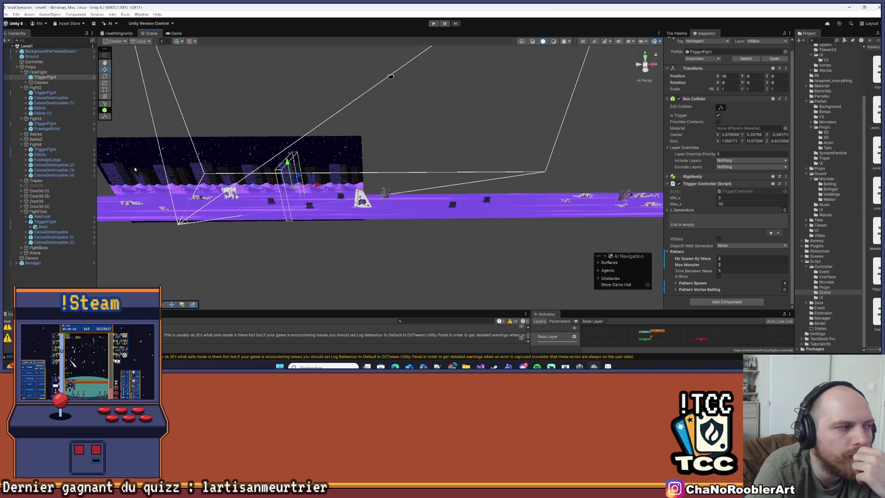
click(45, 93)
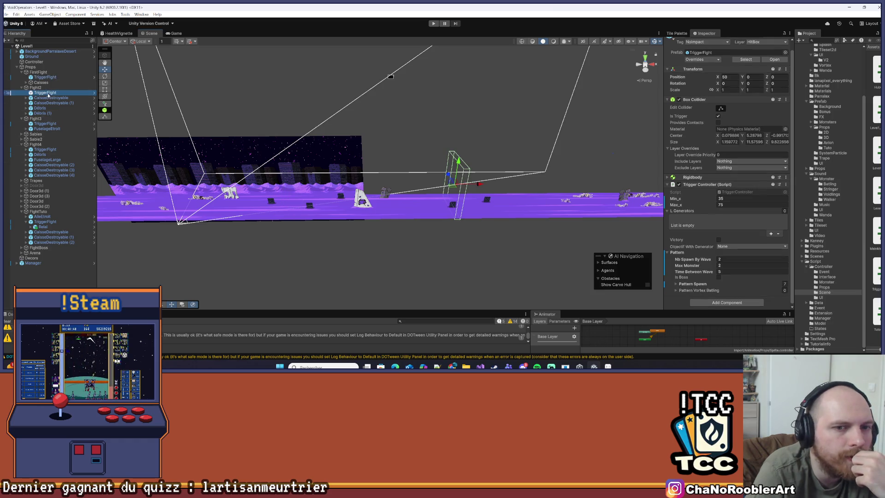
mouse_move(231, 118)
mouse_down()
mouse_move(272, 138)
mouse_move(237, 142)
mouse_move(158, 126)
mouse_up()
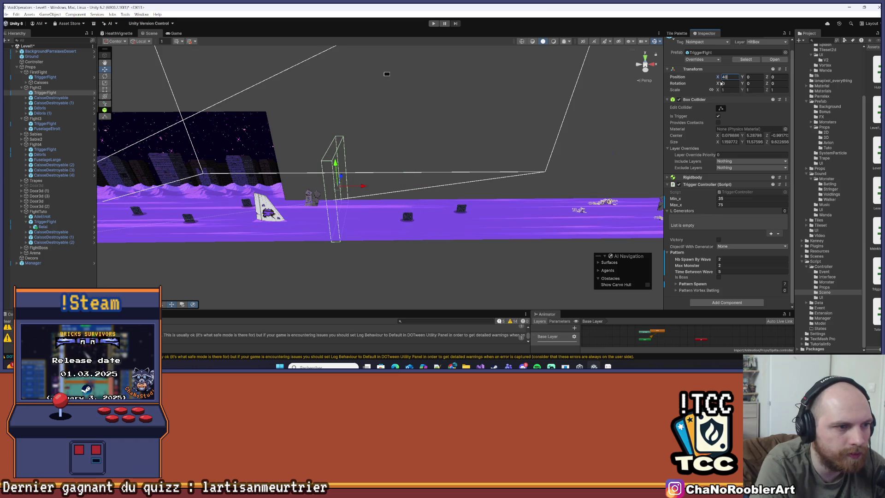
scroll(355, 240, down, 5)
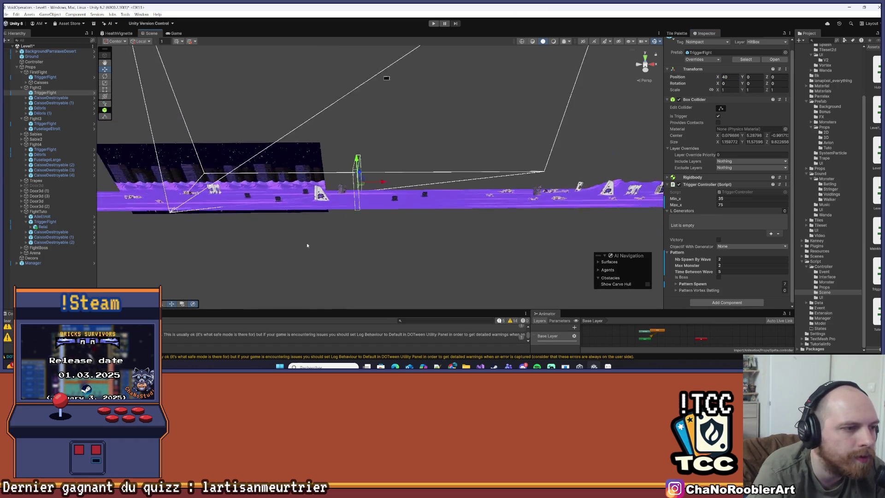
click(354, 240)
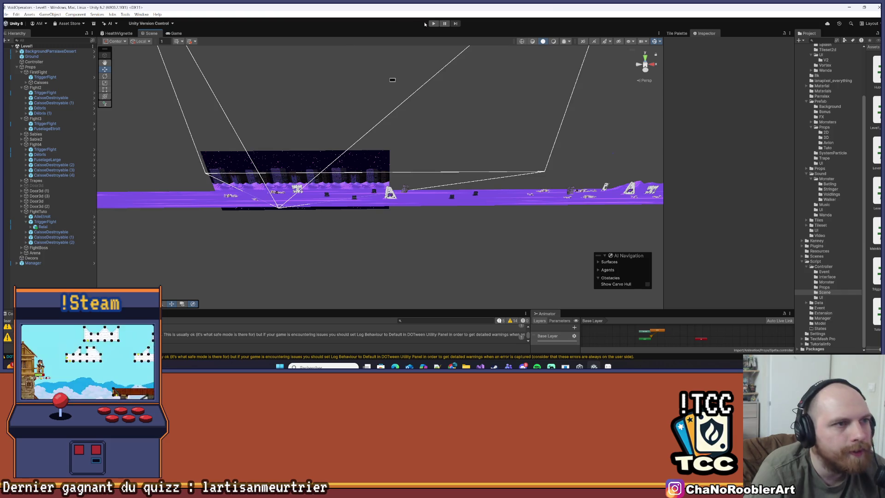
- Run a fresh Level1 play test, advancing right and shooting the purple monsters, then stop with Ctrl+P
click(433, 23)
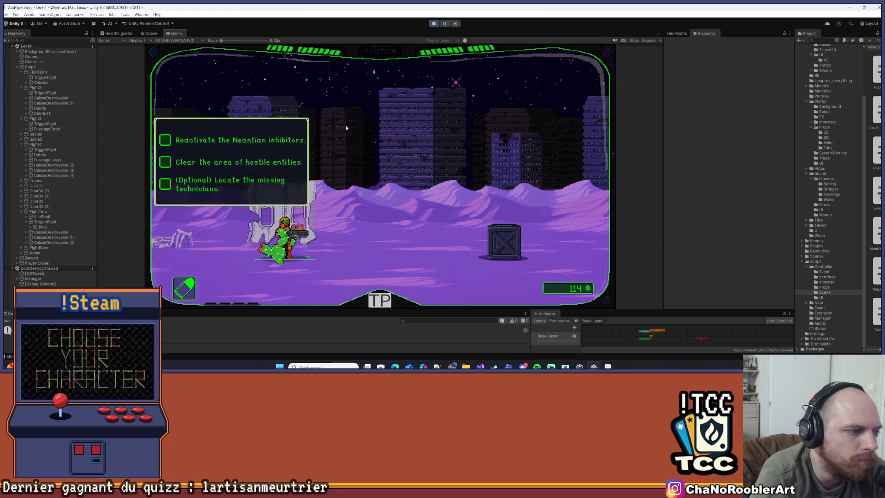
key(d)
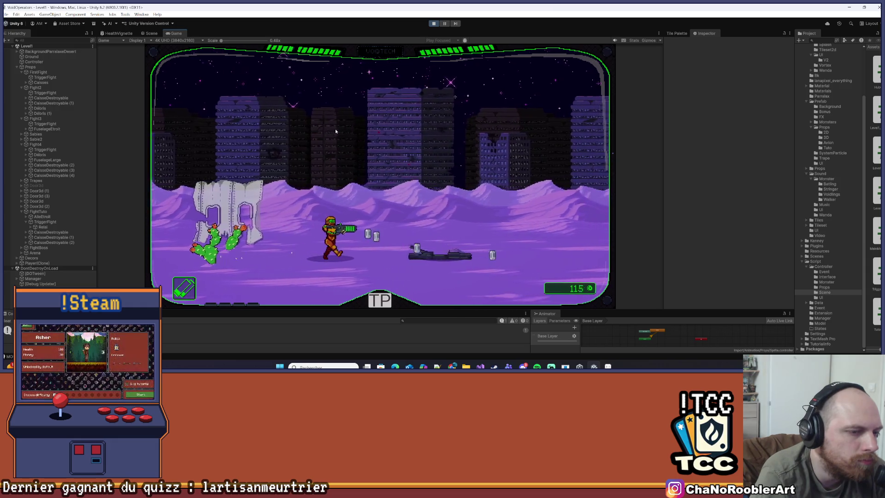
key(d)
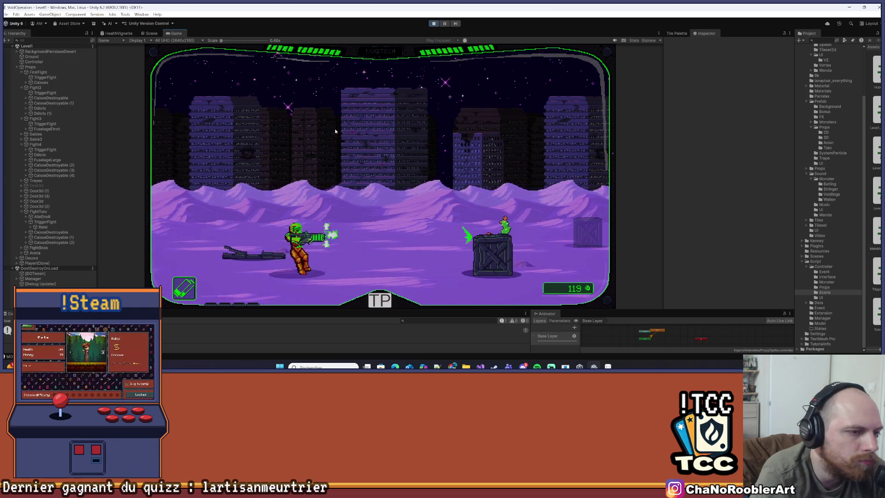
key(d)
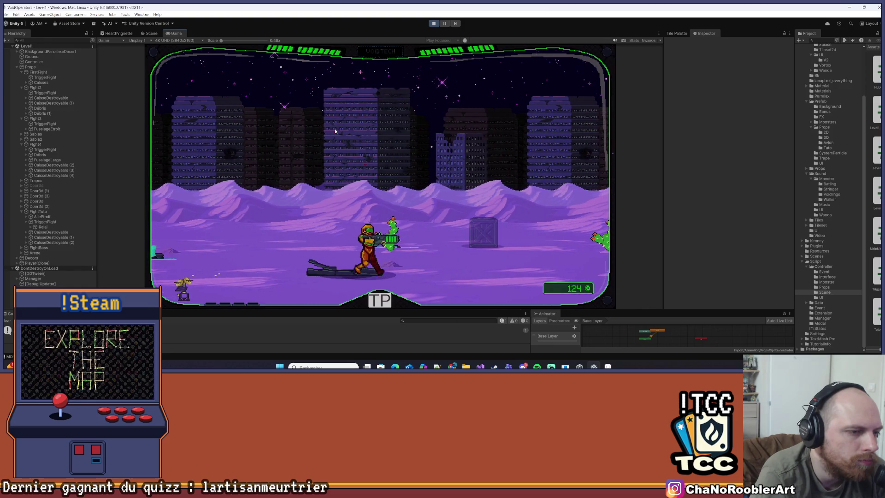
key(d)
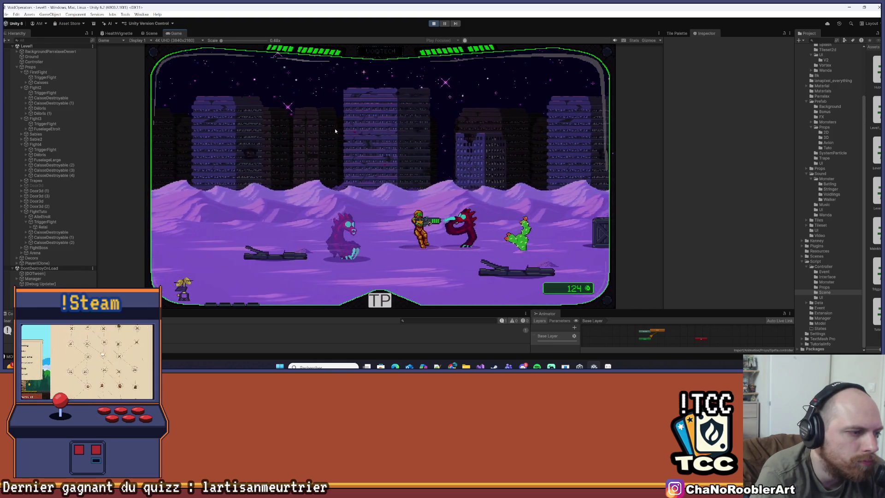
key(d)
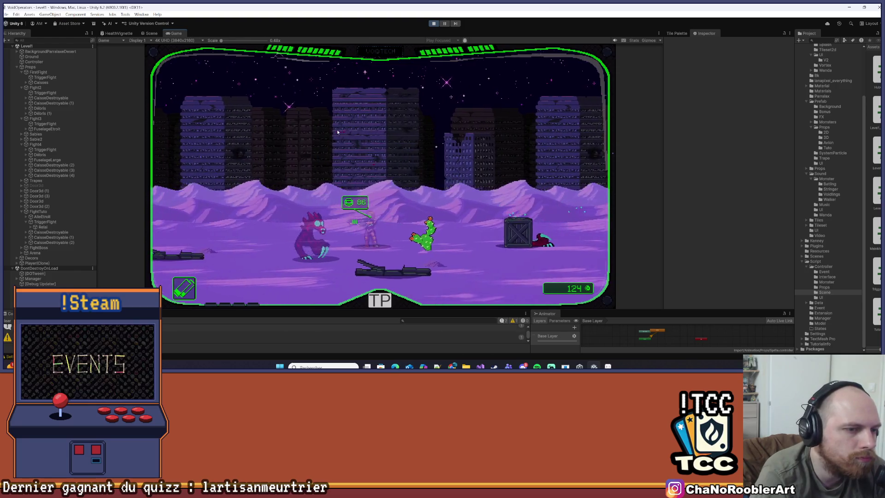
key(d)
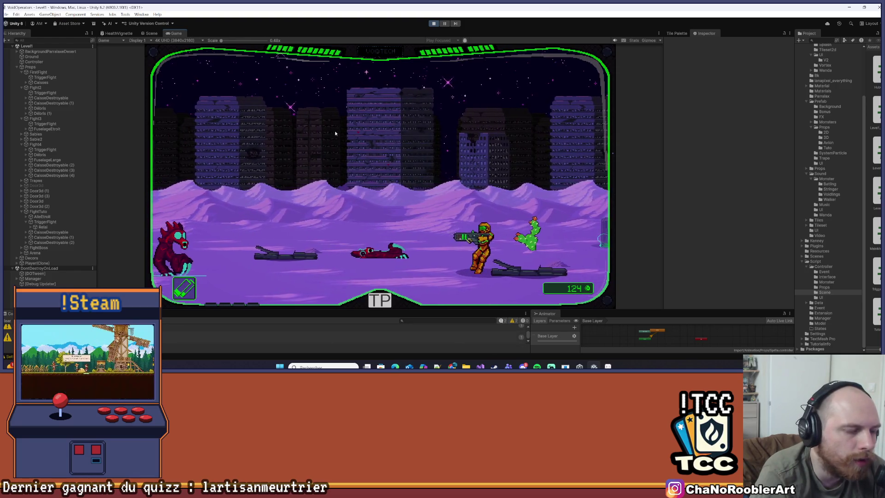
key(a)
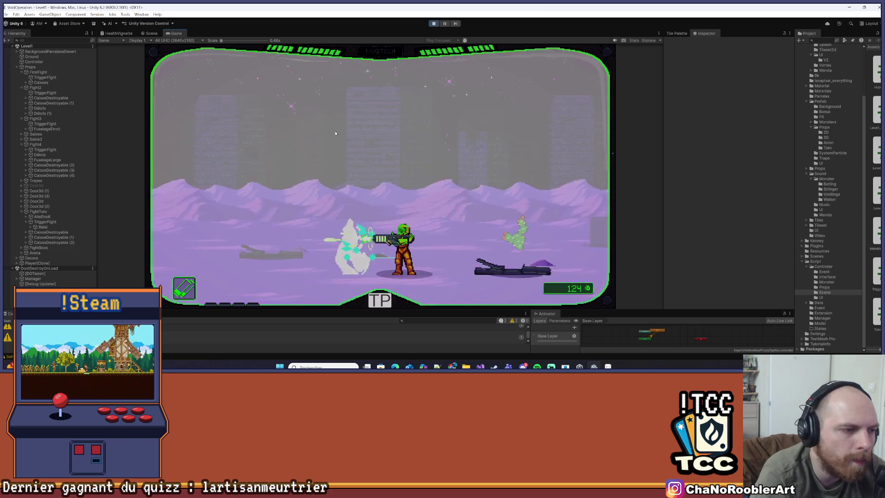
key(d)
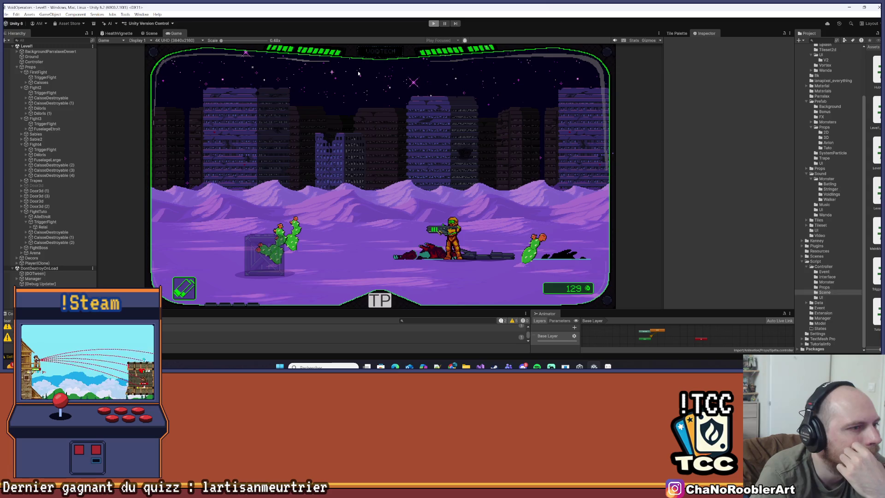
key(ctrl+p)
- Save the Level1 scene from the File menu
scroll(401, 102, up, 3)
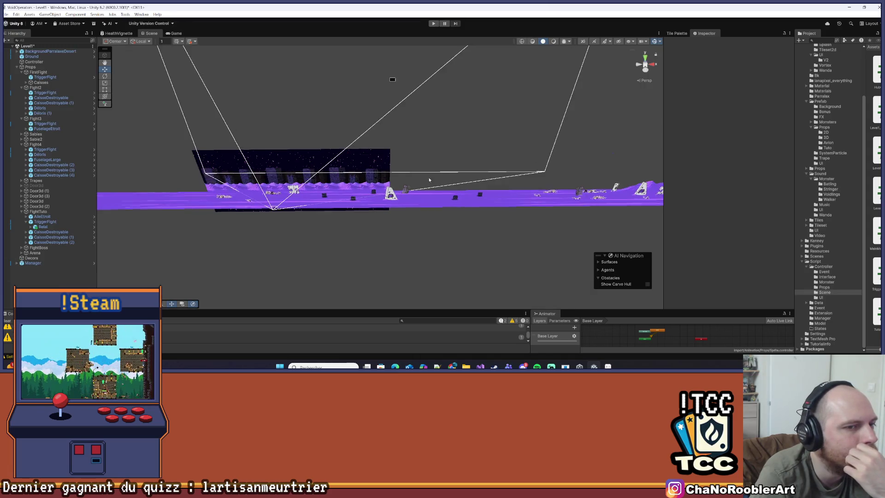
click(5, 14)
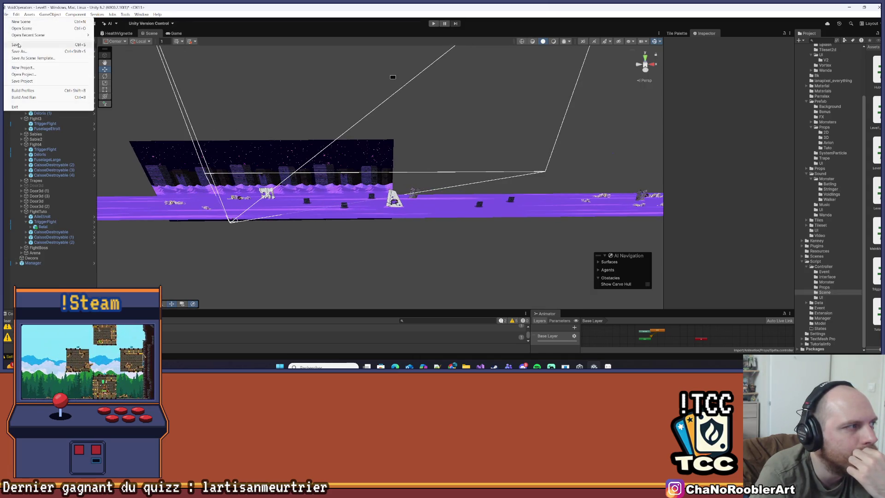
click(18, 45)
- Check the FightTuto, FirstFight and Fight2 triggers, framing Fight2's trigger in the Scene view
click(45, 222)
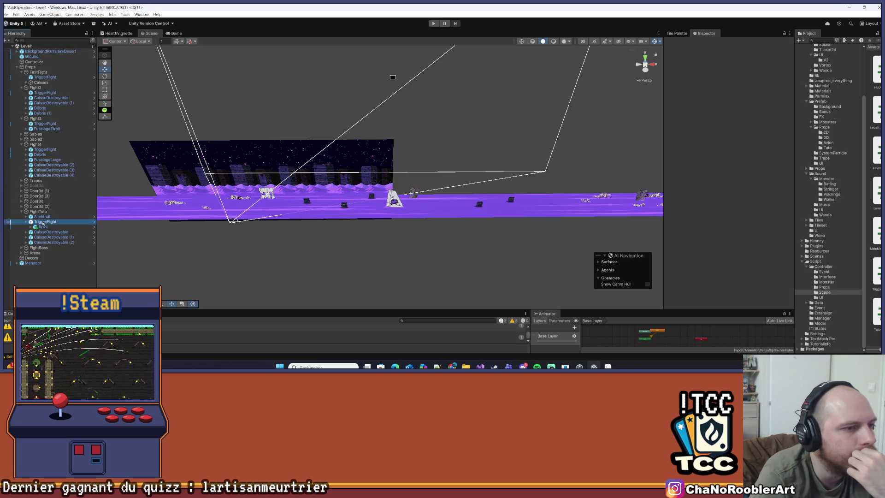
click(45, 77)
click(45, 93)
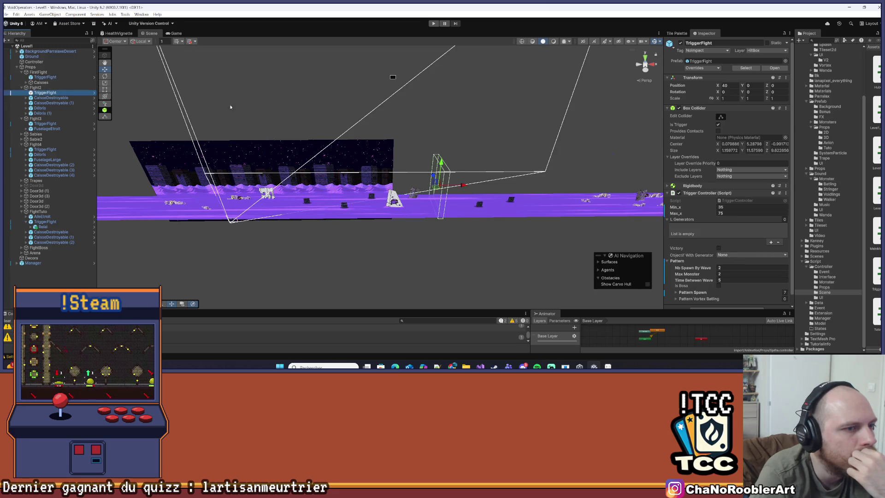
double_click(46, 93)
scroll(761, 207, down, 1)
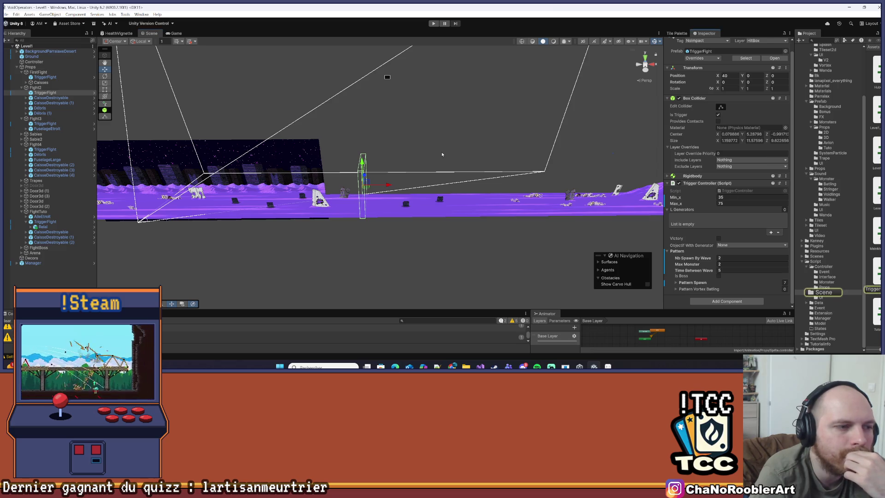
key(alt+Tab)
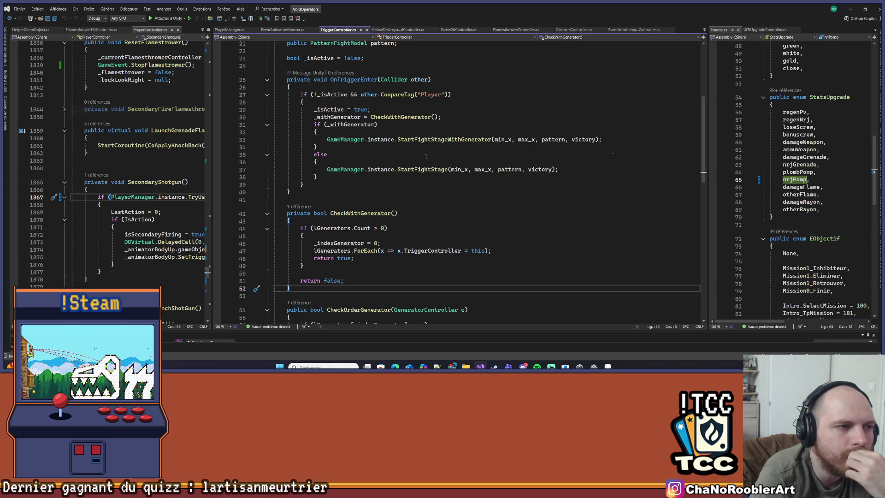
- Follow StartFightStage to its definition and on to SetWall, then navigate back to the trigger
scroll(407, 182, up, 4)
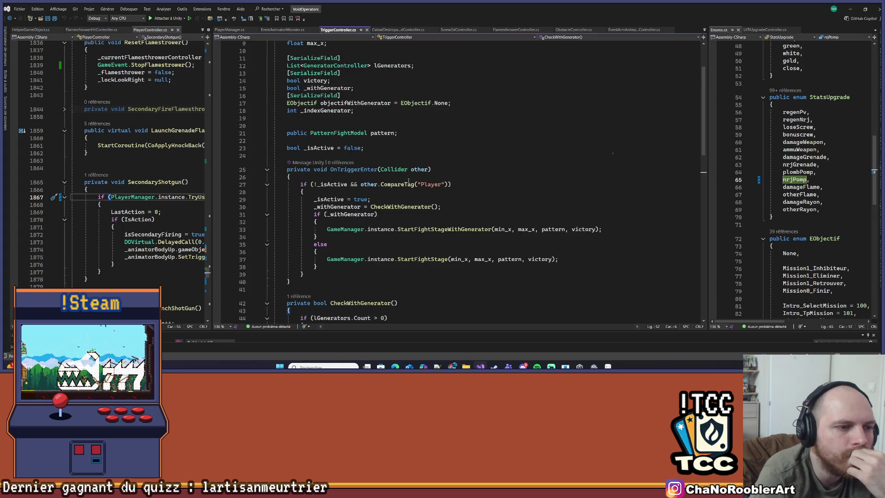
right_click(417, 259)
click(426, 216)
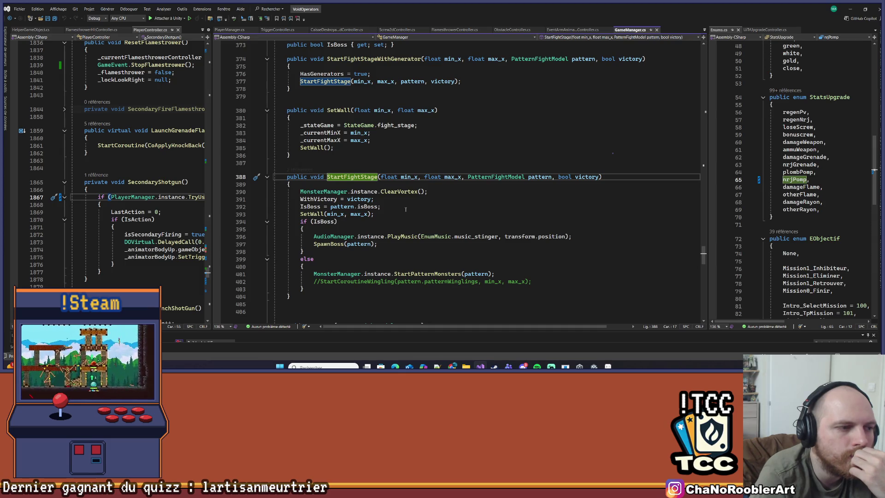
right_click(316, 213)
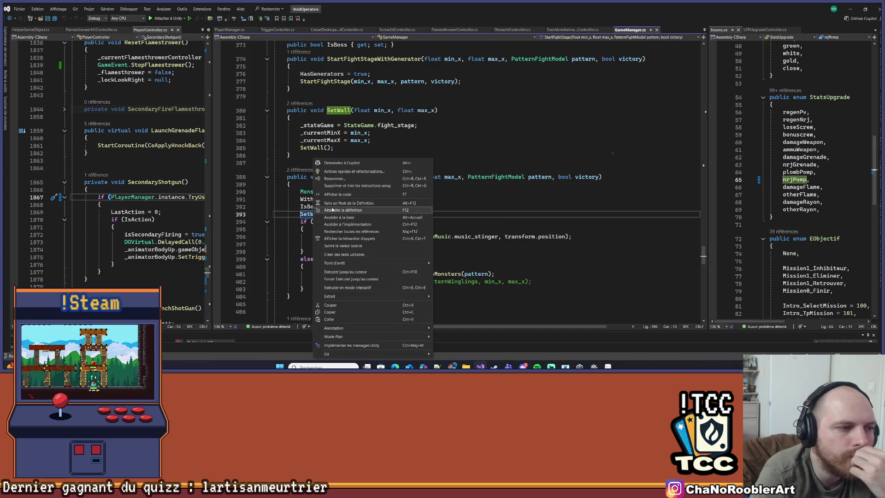
click(332, 211)
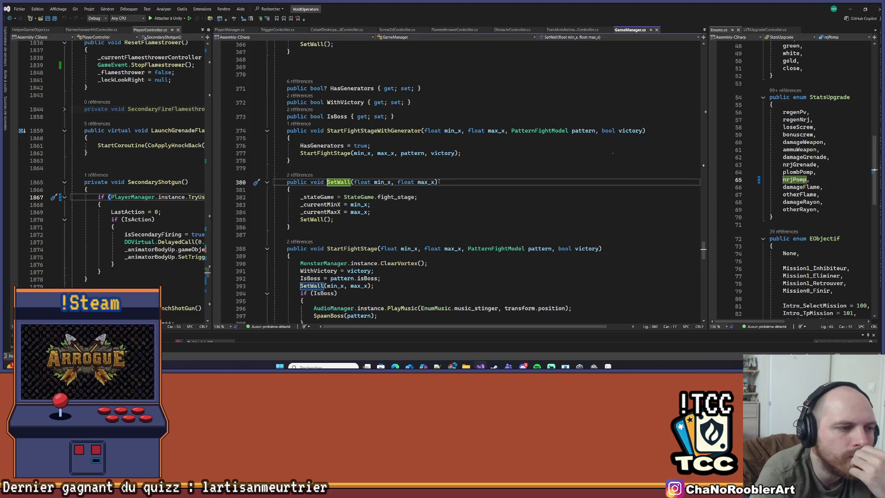
key(ctrl+minus)
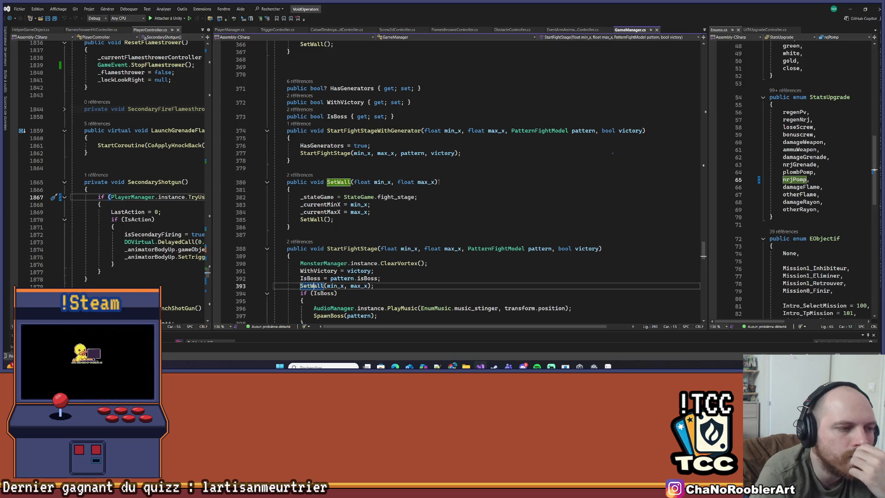
key(ctrl+minus)
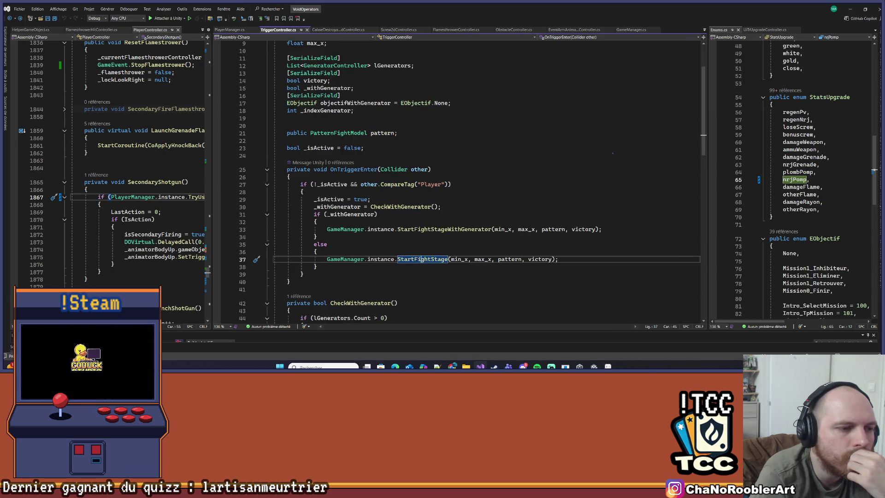
- Trace StartFightStage into the StartPatternMonsters and SpawnVortexBatling definitions
right_click(422, 259)
click(428, 217)
scroll(405, 219, down, 1)
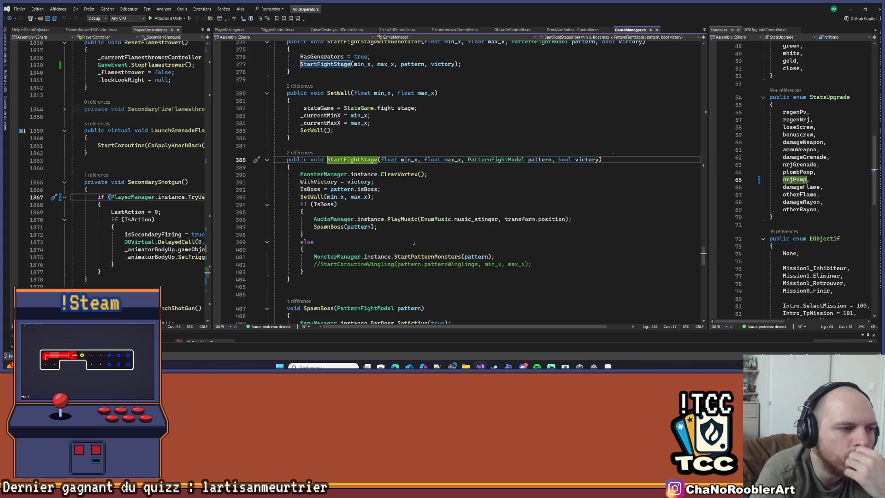
right_click(410, 257)
click(437, 210)
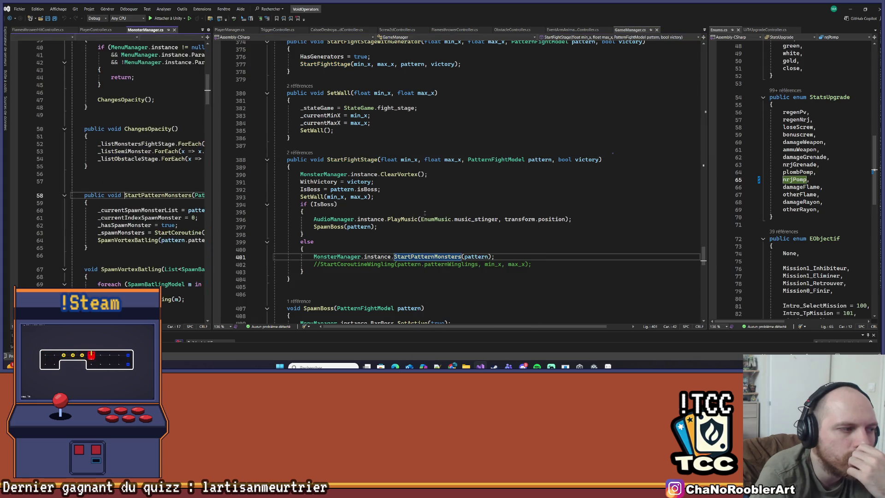
drag(211, 185, 273, 187)
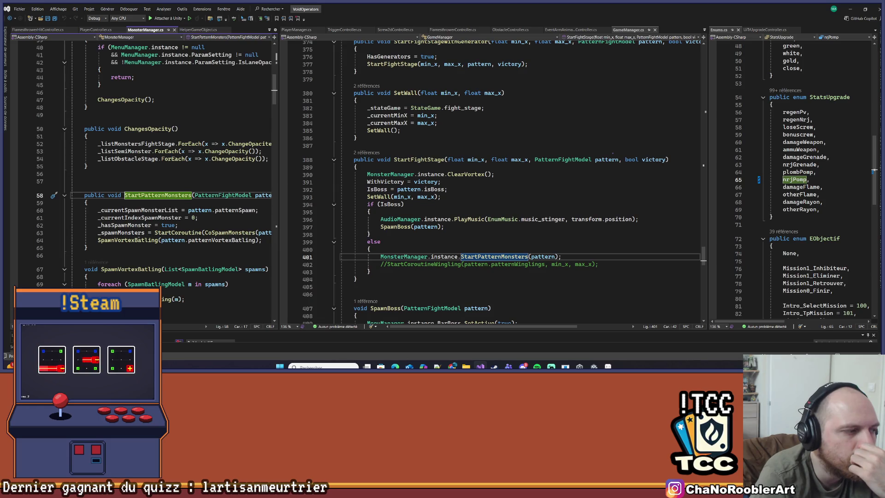
right_click(134, 241)
click(158, 209)
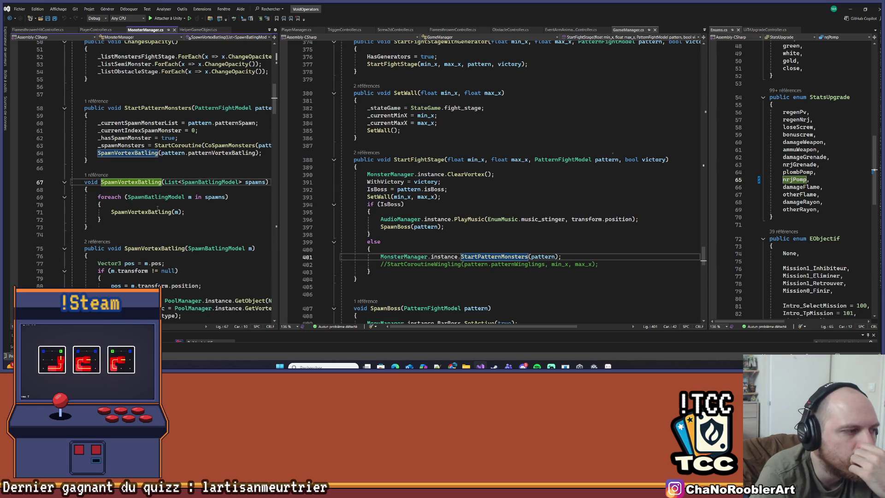
- Follow the SetWall calls to the wall-positioning method, then return to the limit-storing SetWall
scroll(189, 186, up, 3)
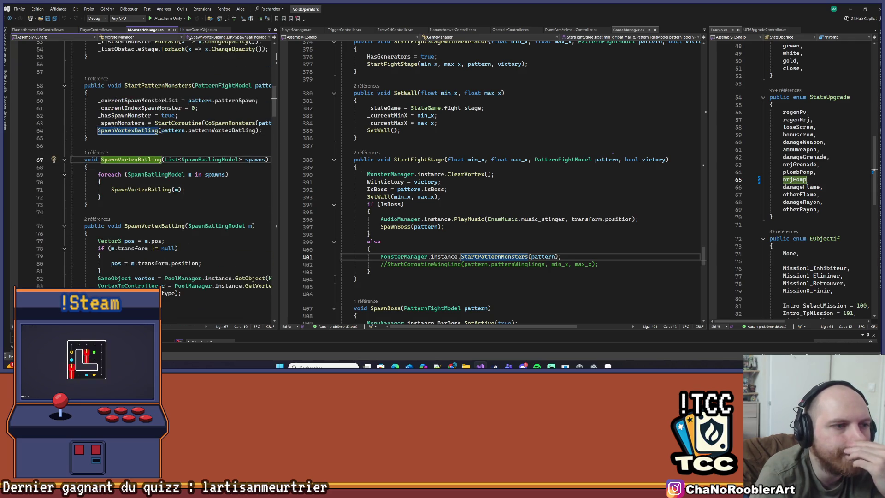
right_click(379, 196)
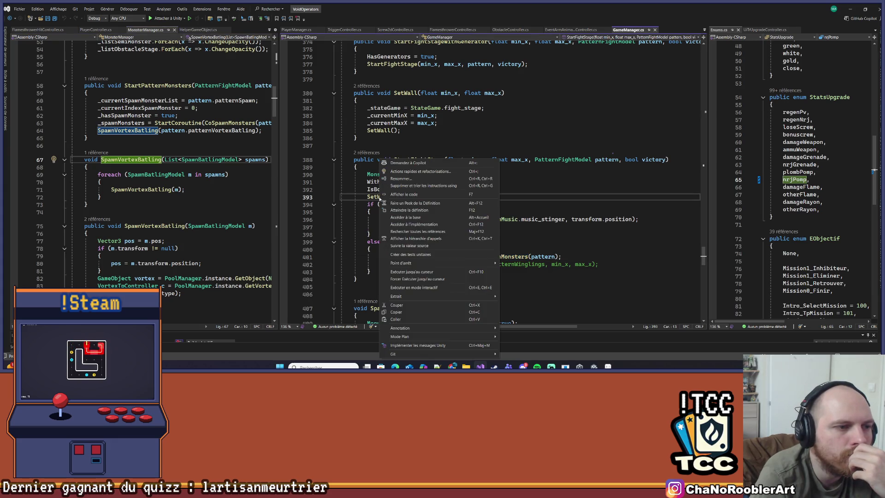
click(395, 208)
right_click(381, 219)
click(398, 210)
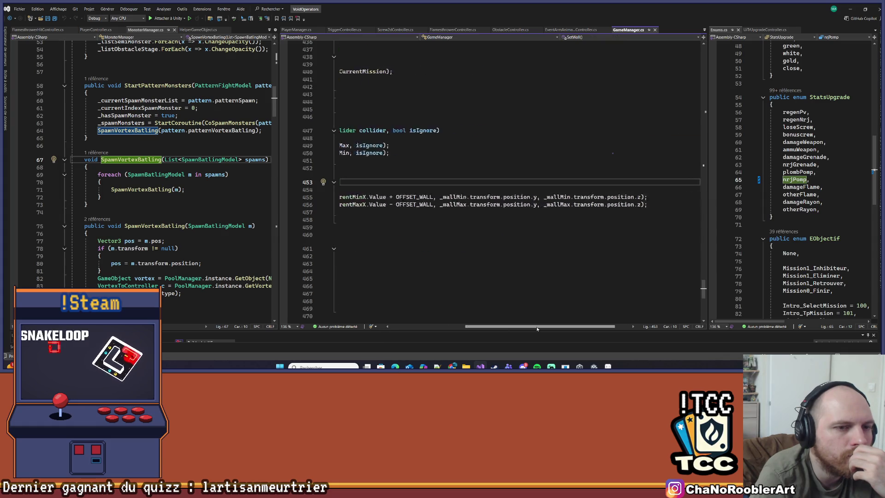
key(ctrl+minus)
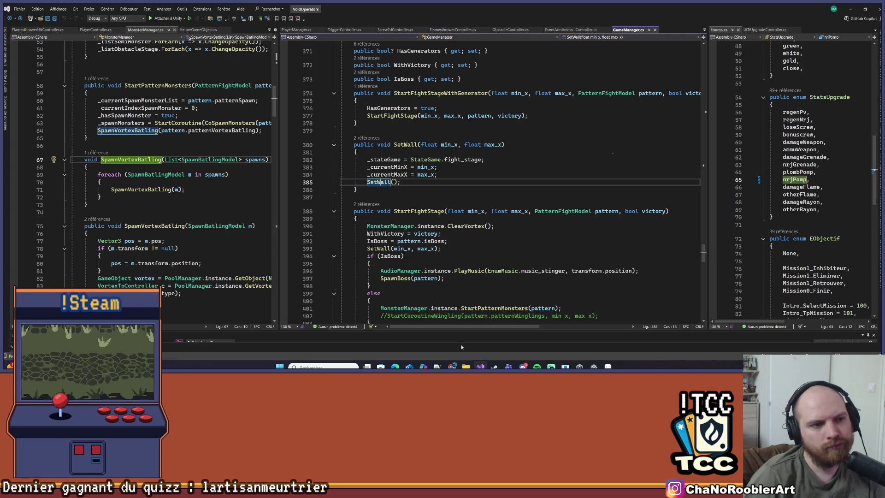
- Revisit the wall-positioning SetWall, then list all references to _currentMinX
scroll(480, 196, up, 14)
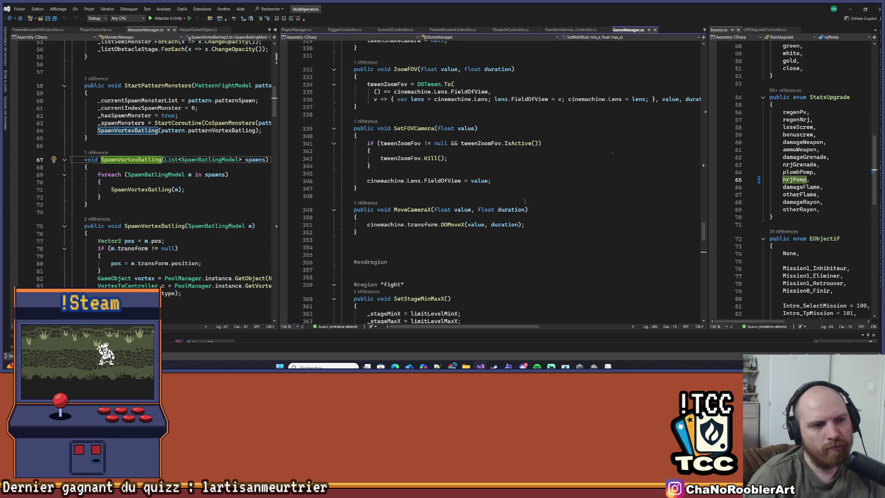
scroll(524, 201, up, 5)
scroll(525, 202, down, 20)
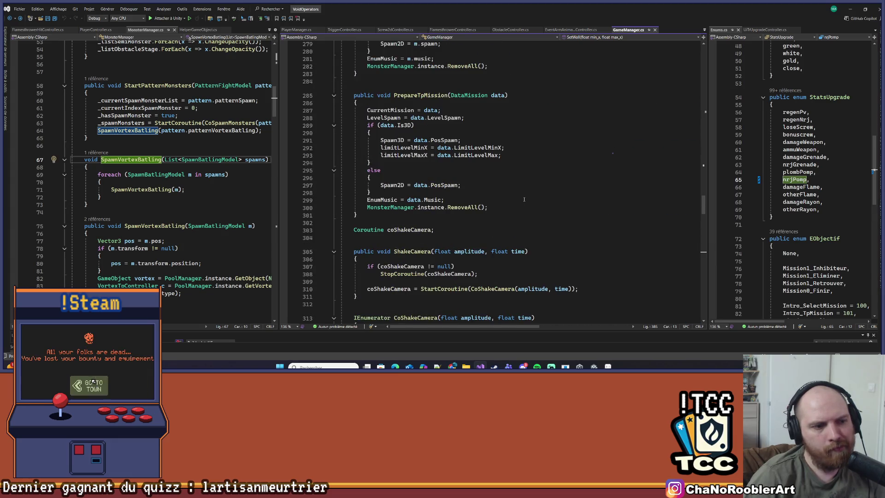
scroll(522, 198, up, 4)
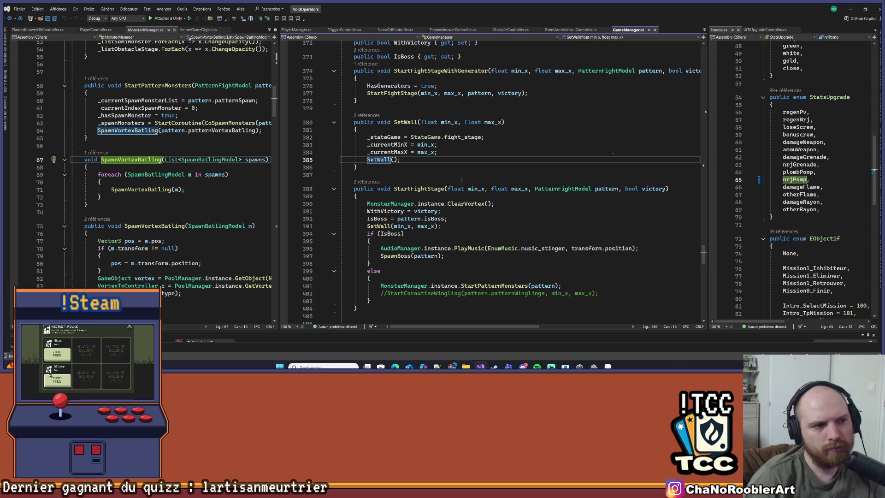
right_click(379, 166)
click(400, 204)
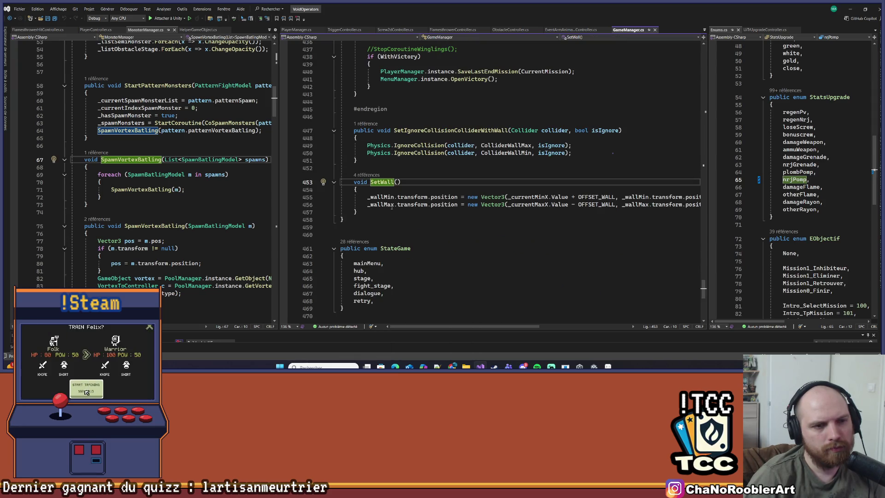
key(ctrl+minus)
right_click(393, 167)
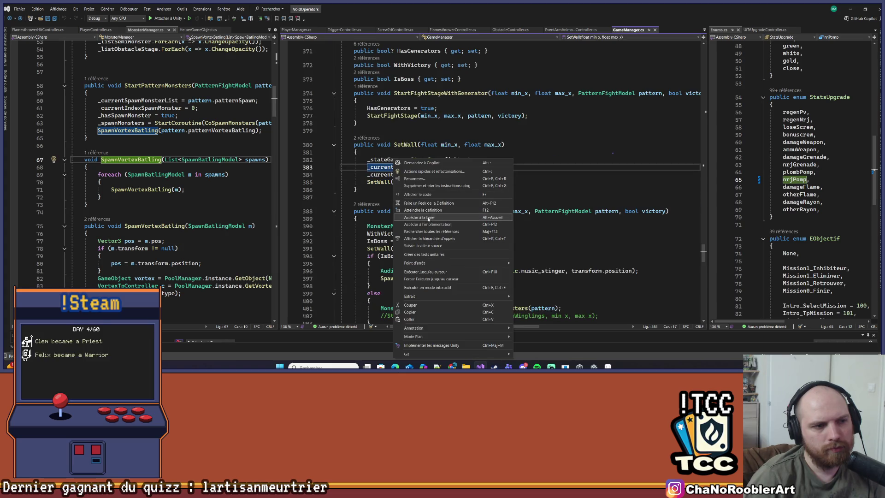
click(427, 230)
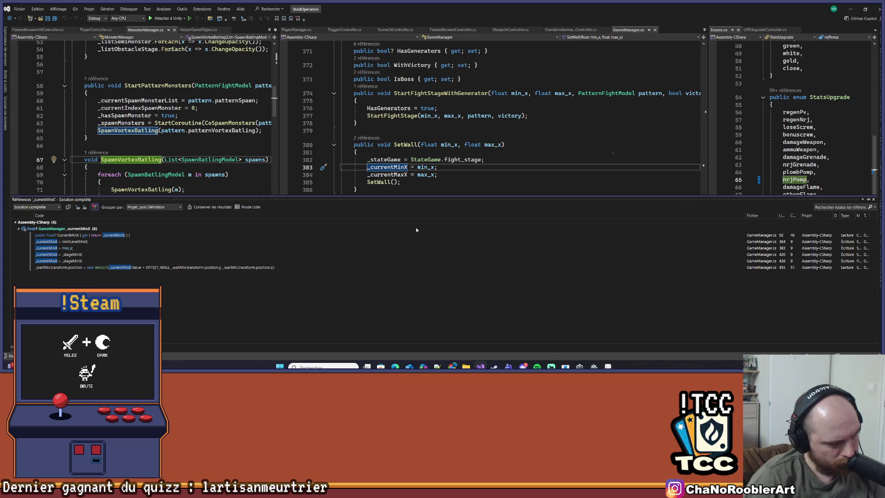
- Find all references to the CurrentMinX property and open its min_x usage in LockCameraZ.cs
double_click(117, 236)
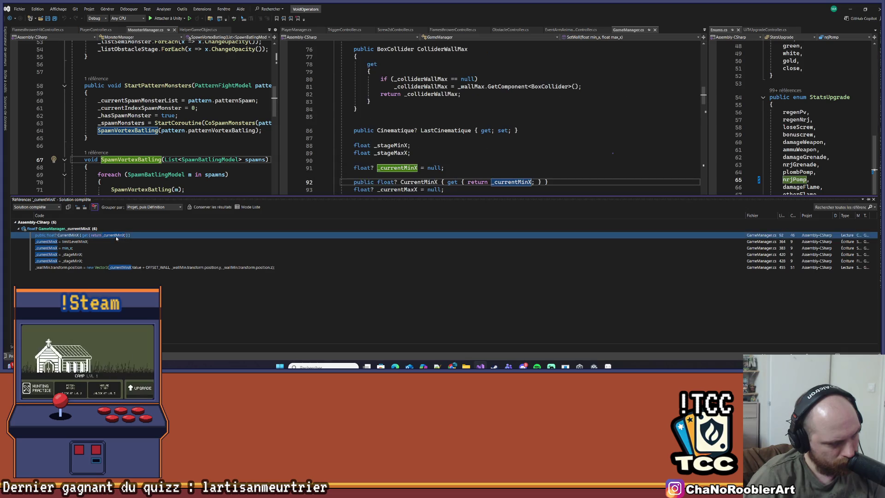
click(413, 182)
right_click(414, 183)
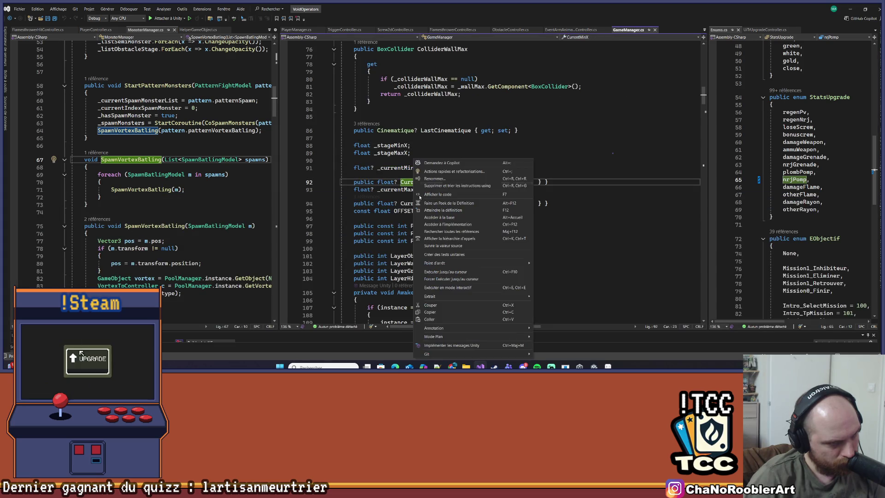
click(432, 233)
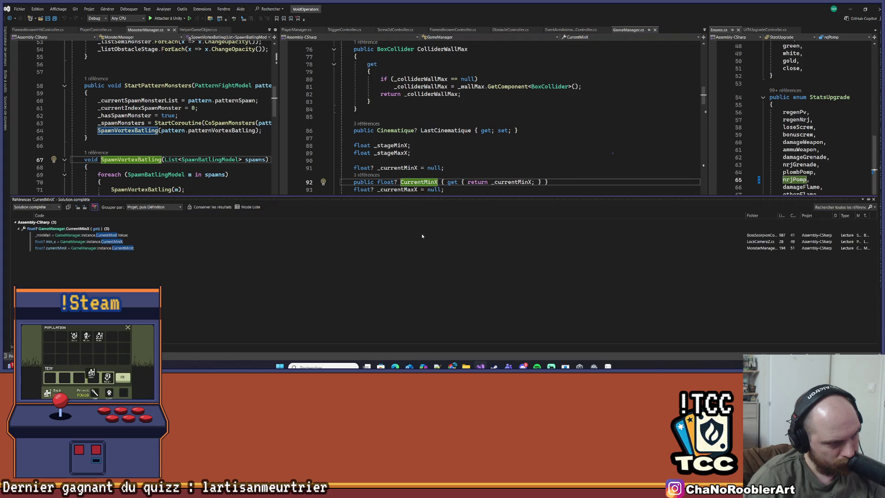
double_click(106, 241)
scroll(498, 97, up, 3)
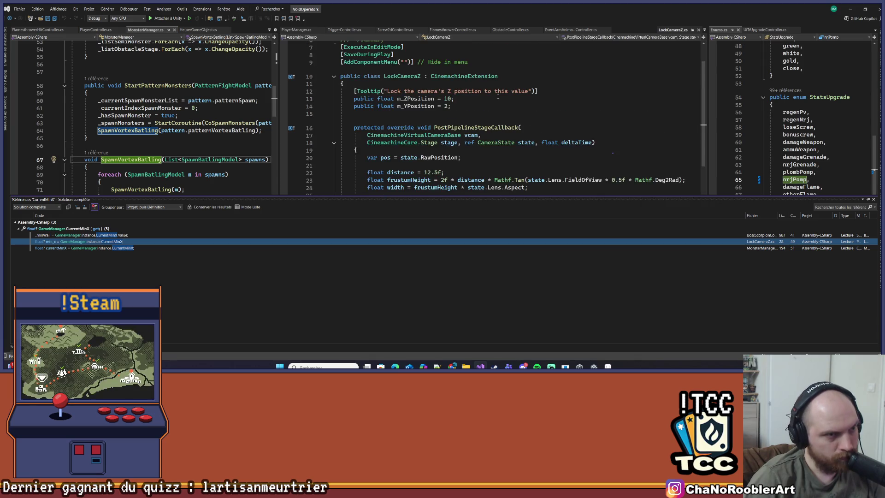
- Close the references list and review LockCameraZ.cs's min_x and minPosX clamping code
click(598, 114)
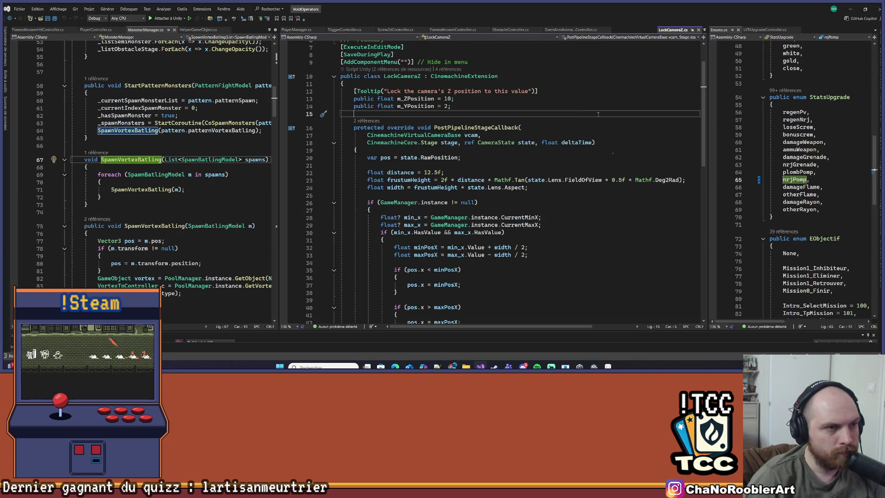
click(542, 277)
scroll(541, 271, down, 4)
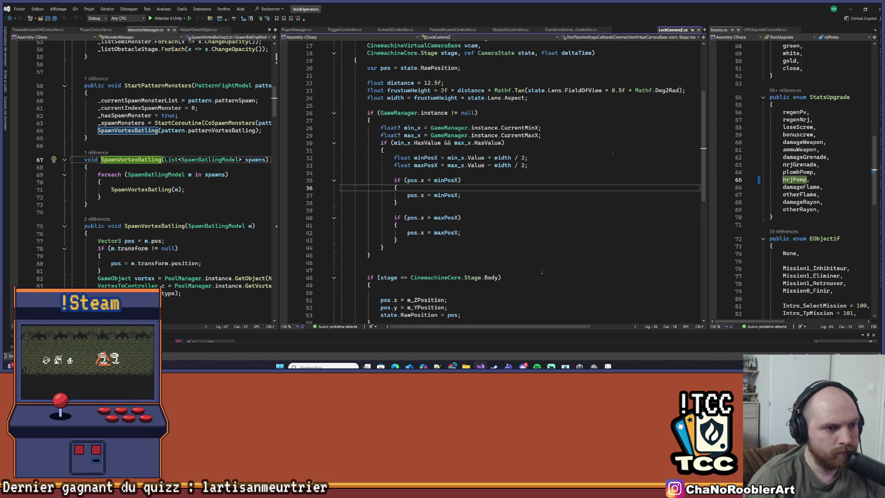
scroll(549, 249, up, 4)
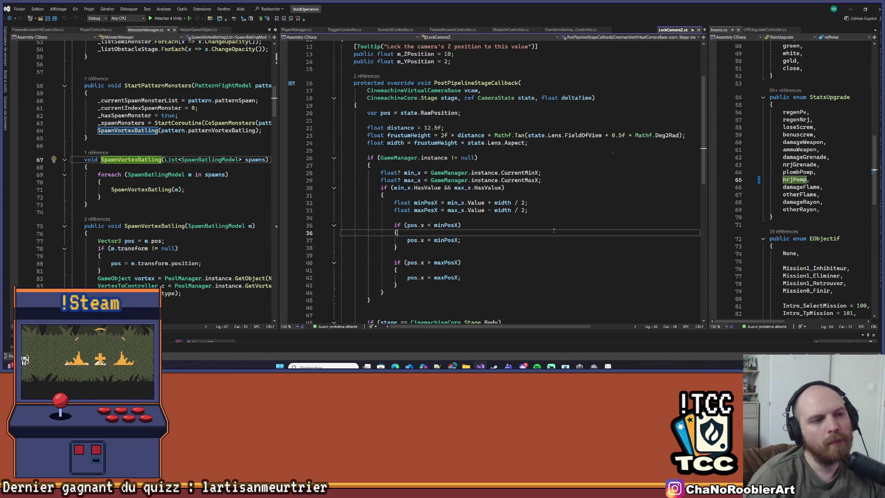
scroll(554, 230, up, 3)
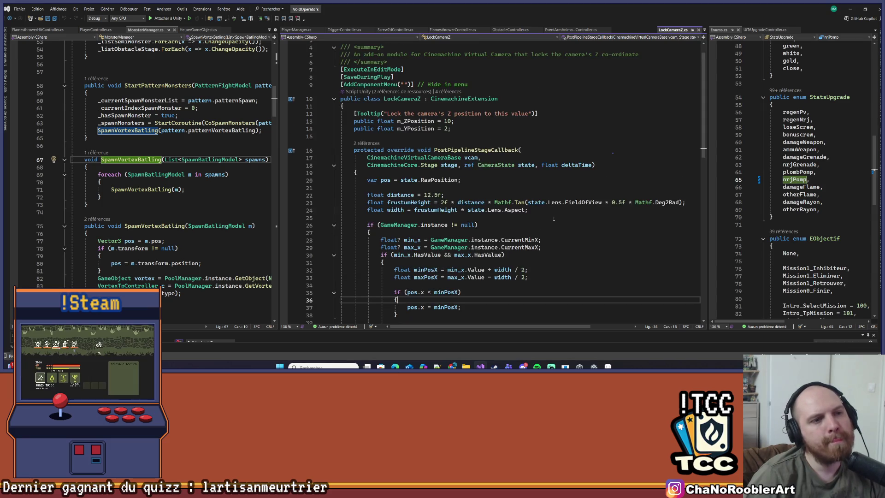
scroll(554, 218, up, 1)
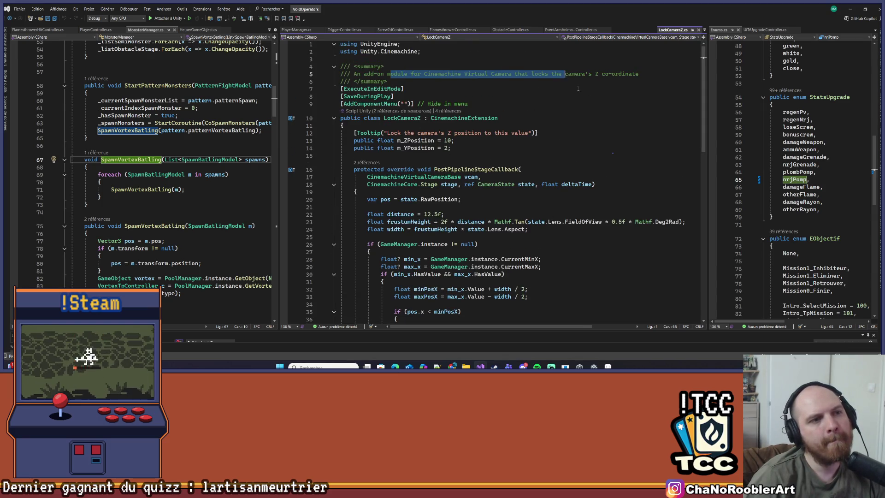
click(609, 118)
scroll(609, 125, down, 5)
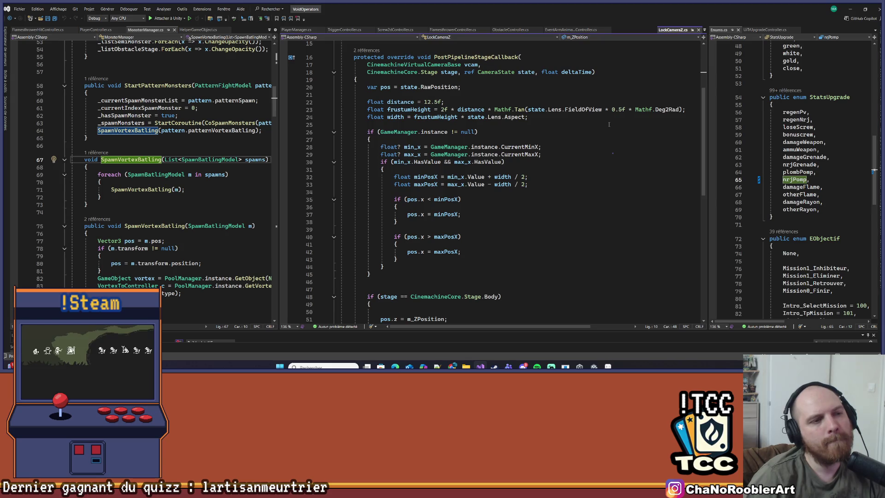
click(413, 144)
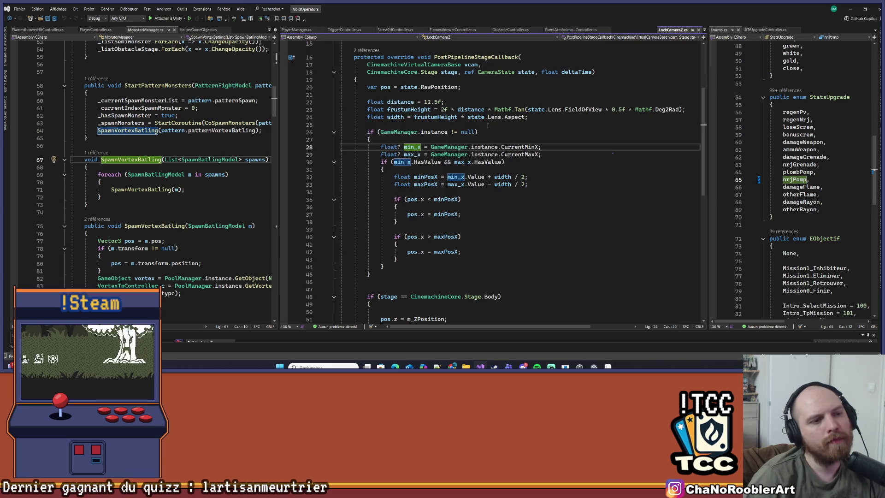
click(427, 177)
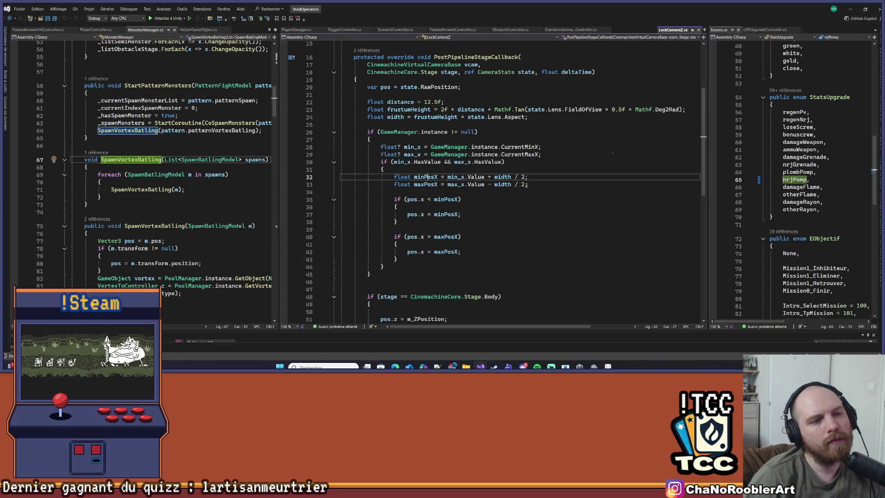
scroll(507, 175, down, 5)
scroll(576, 156, up, 7)
- Select the PostPipelineStageCallback body and paste the new X-border smoothing code over it
click(598, 148)
key(ctrl+shift+bracketright)
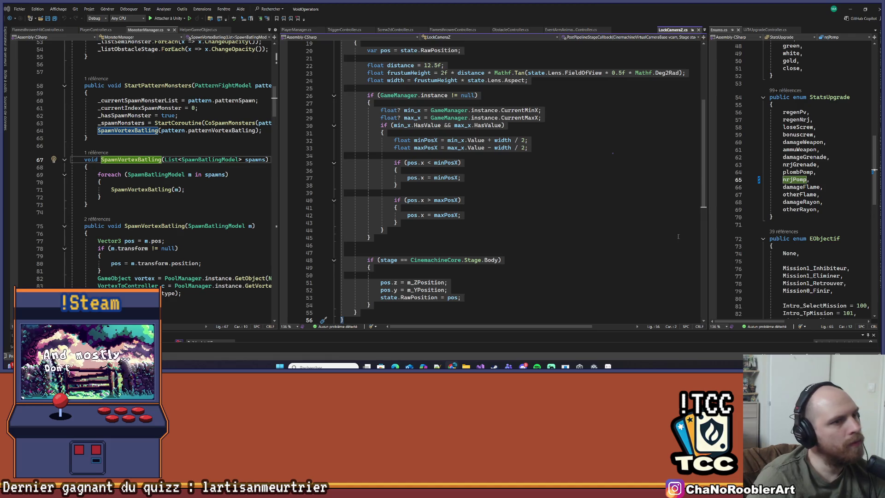
key(ctrl+v)
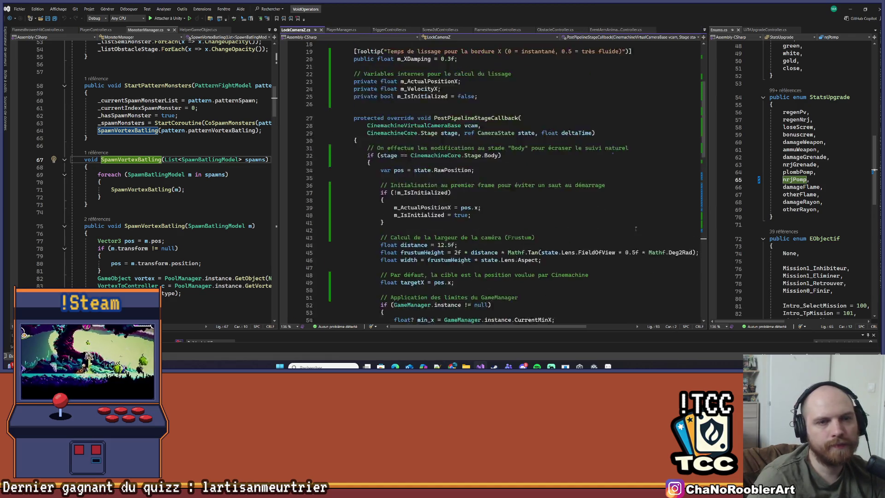
- Minimize Visual Studio to get back to the Unity editor
click(850, 8)
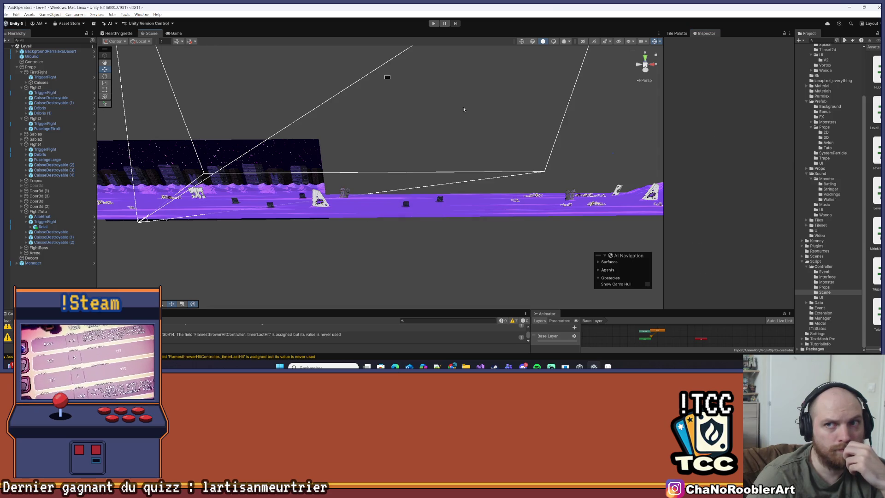
- Clear the CS0414 console warning, view the Scene from higher up, and enter Play mode
click(7, 321)
click(6, 14)
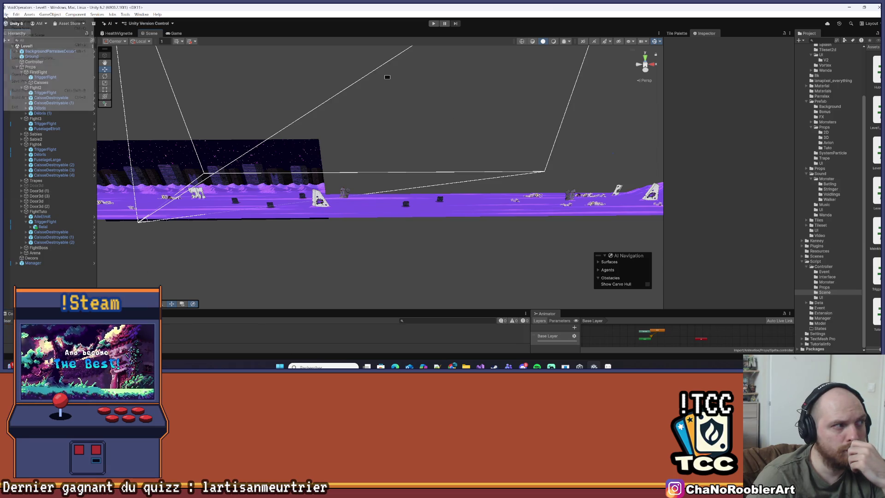
click(193, 119)
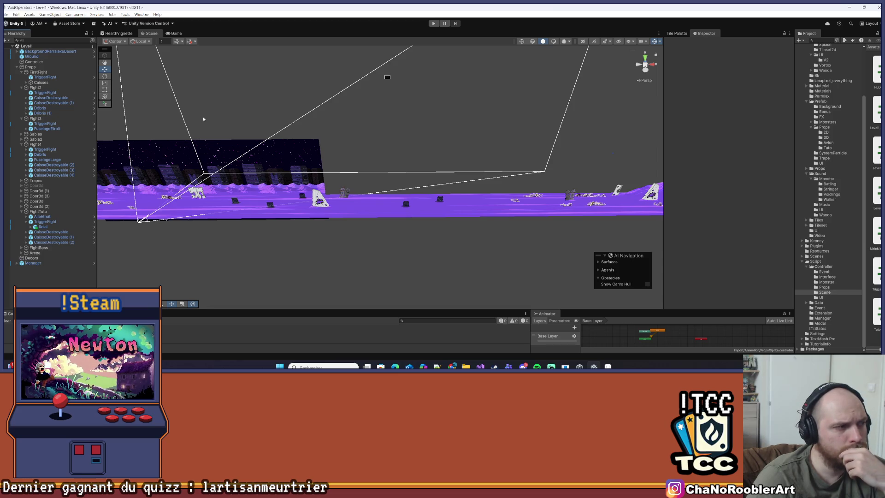
mouse_move(203, 119)
mouse_down()
mouse_move(175, 178)
mouse_move(317, 214)
mouse_up()
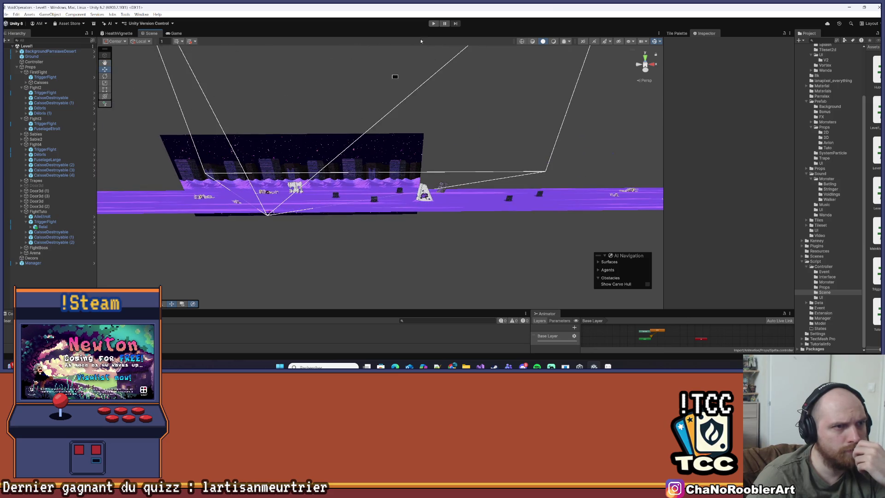
key(ctrl+p)
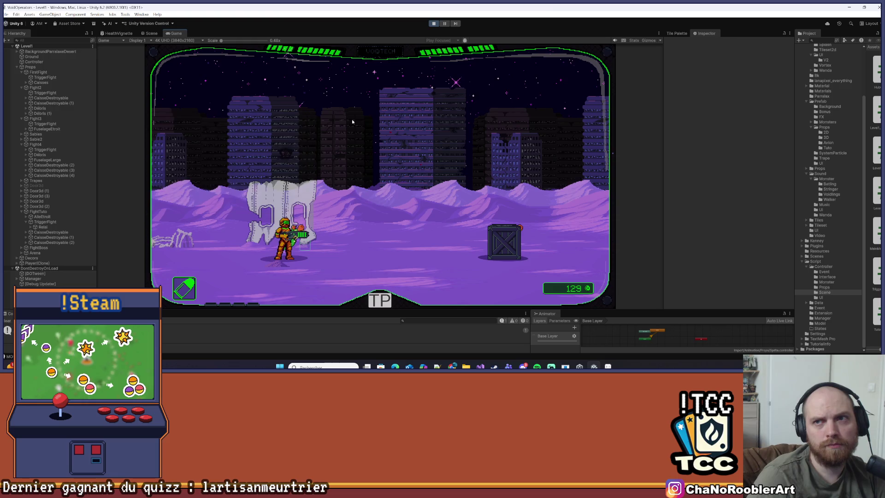
- Play the first desert fight, walking right past the cactus and shooting enemies
key(d)
key(d)
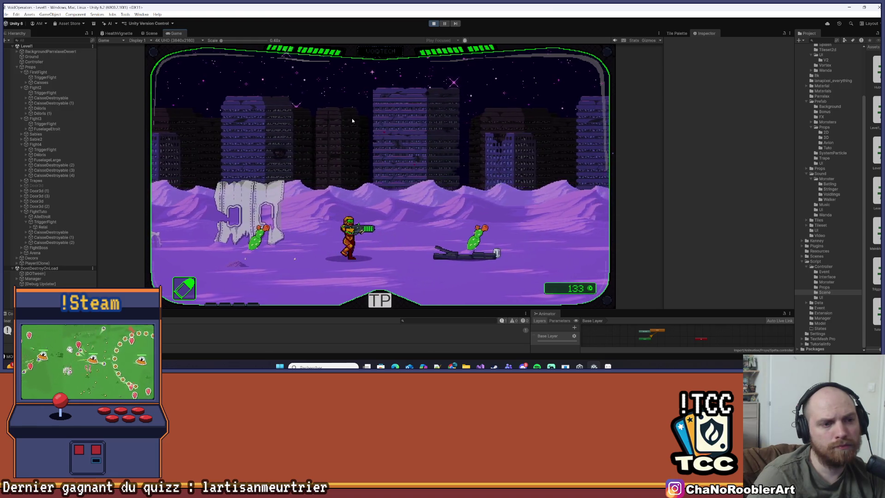
key(d)
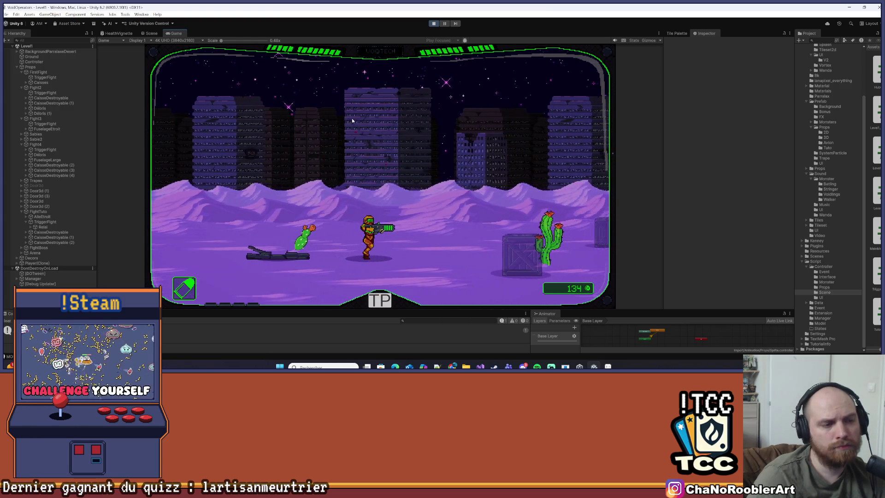
key(a)
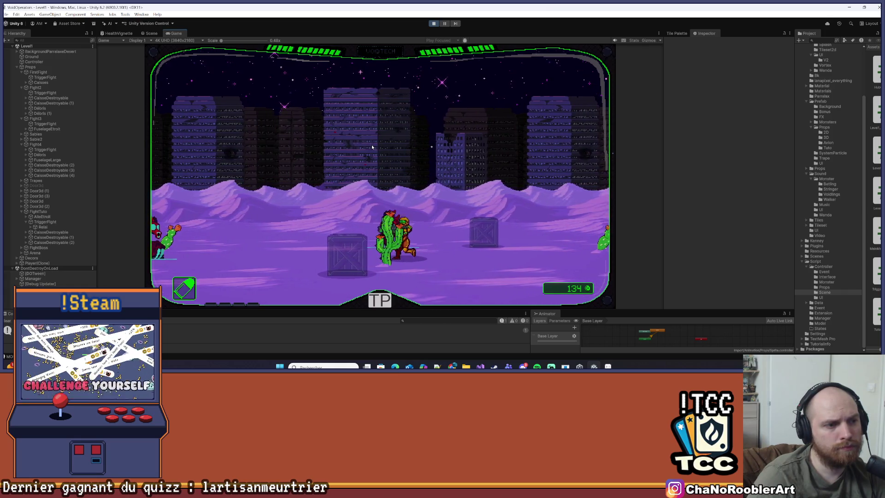
key(d)
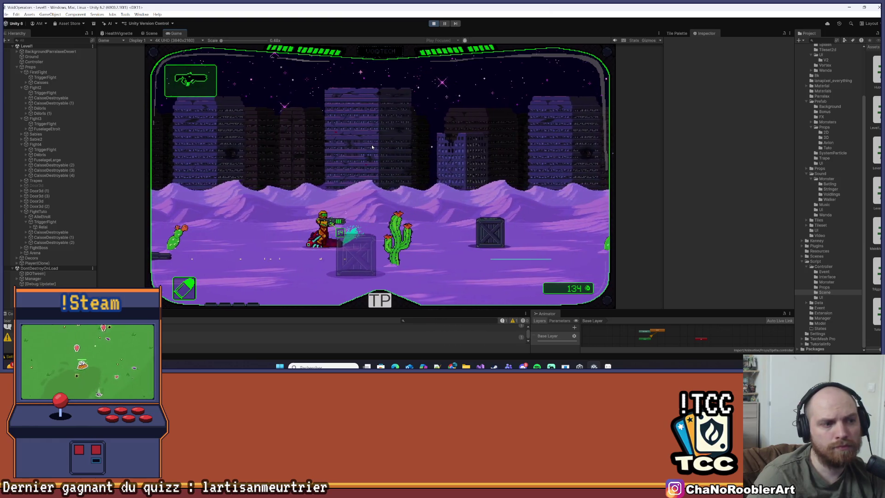
key(d)
key(d)
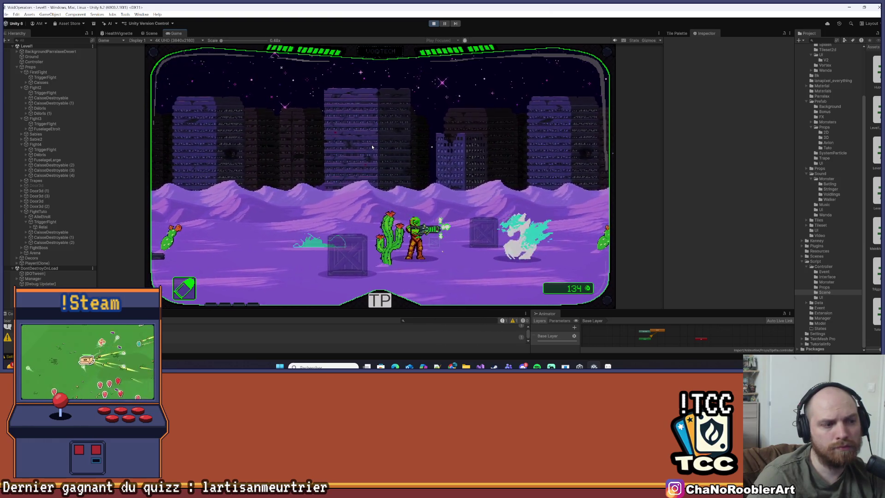
key(d)
key(a)
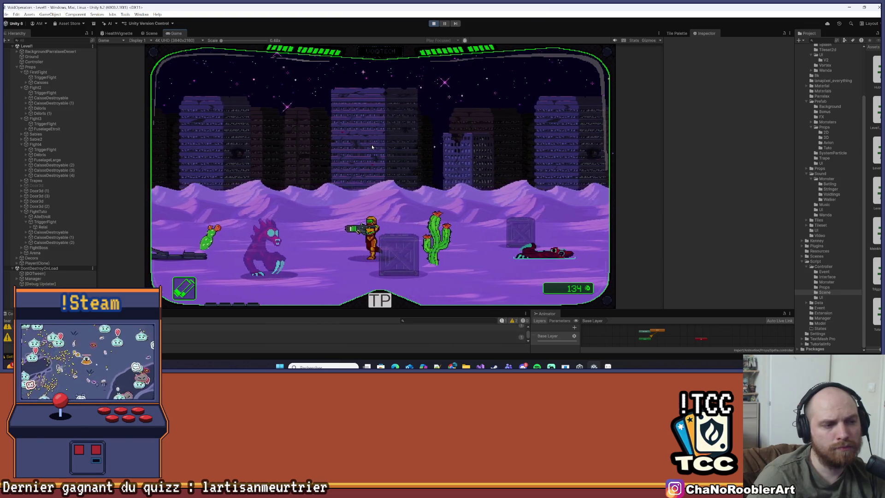
key(d)
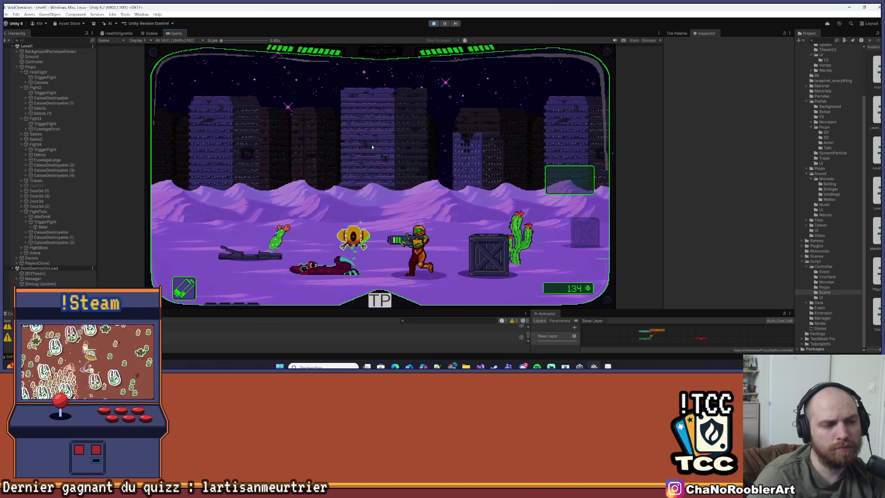
key(space)
- Continue right past the rock slab through the next monster groups, then pause the play test
key(d)
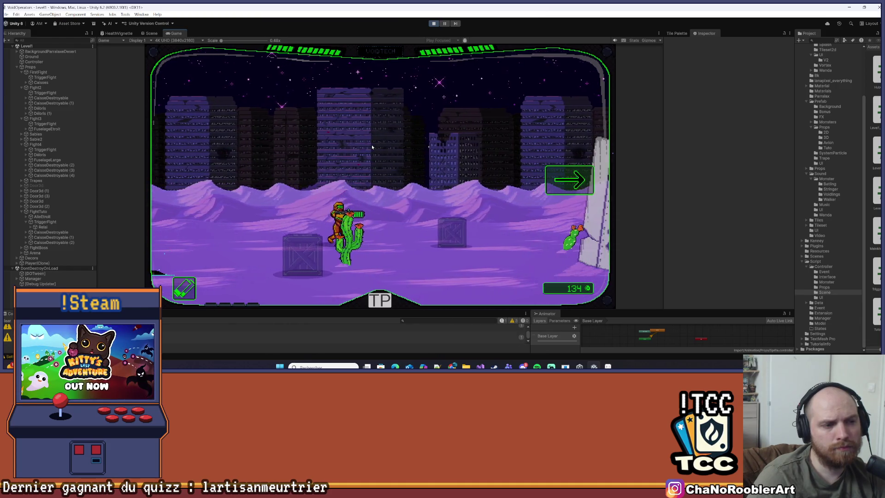
key(d)
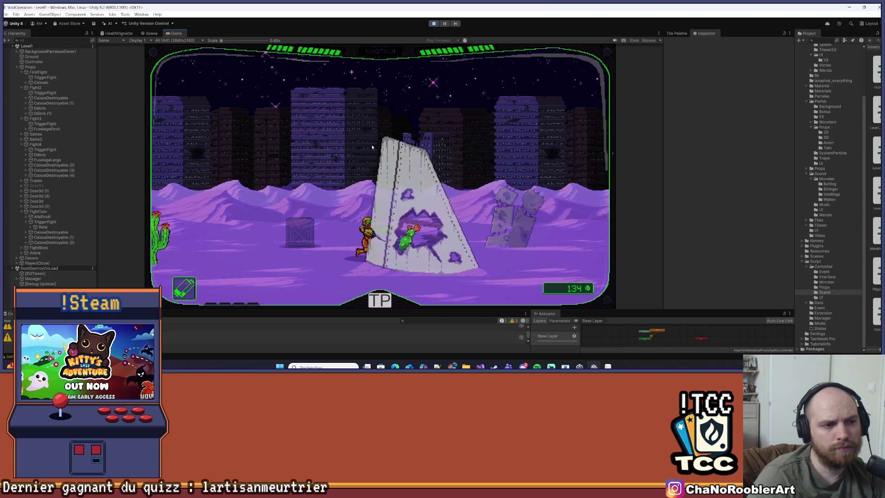
key(d)
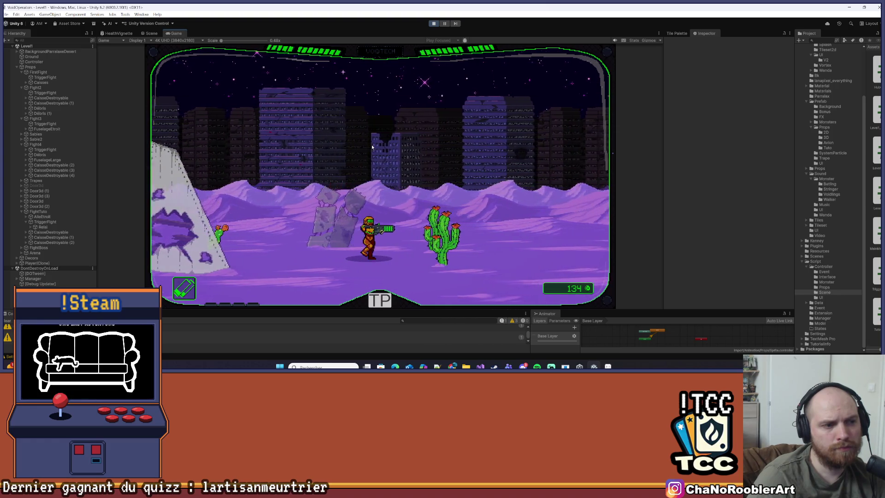
key(d)
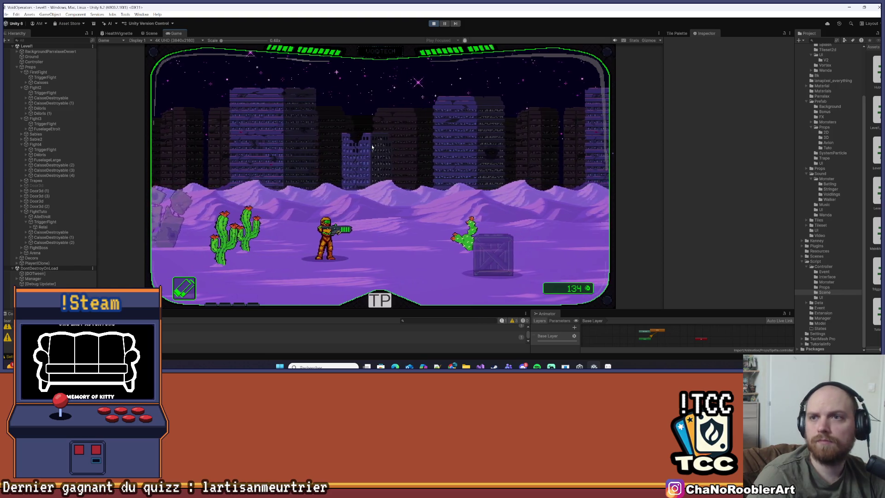
key(d)
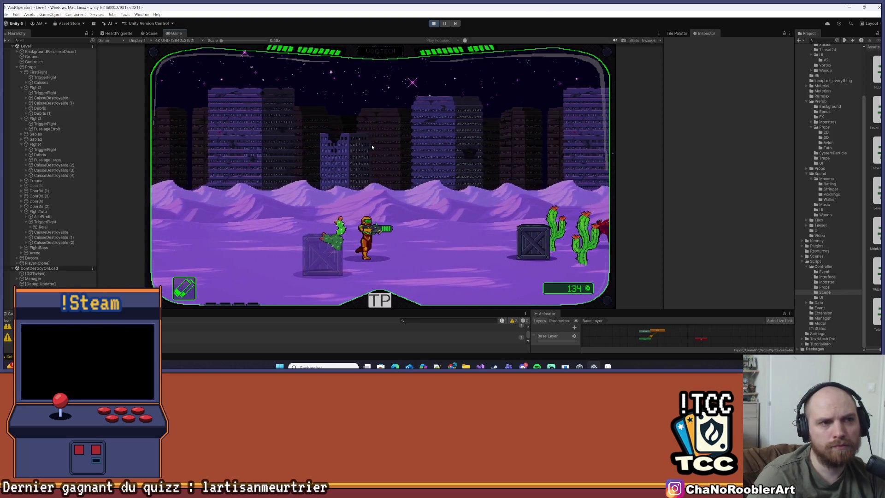
key(d)
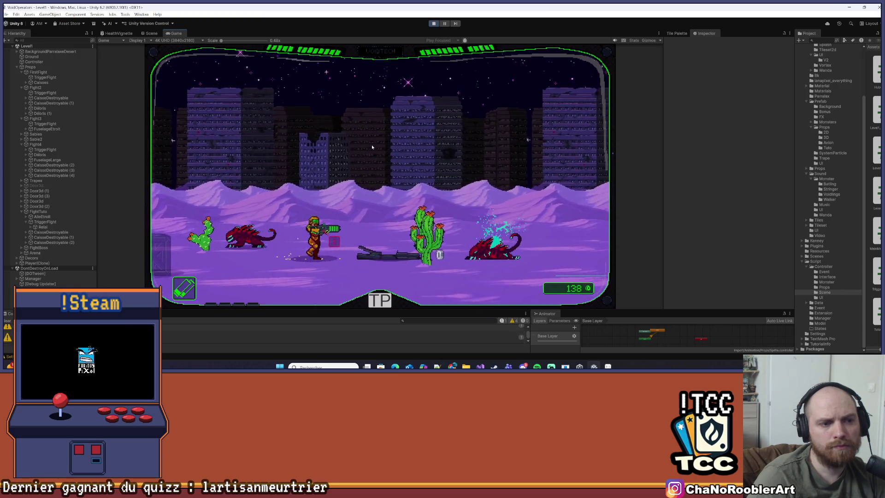
key(d)
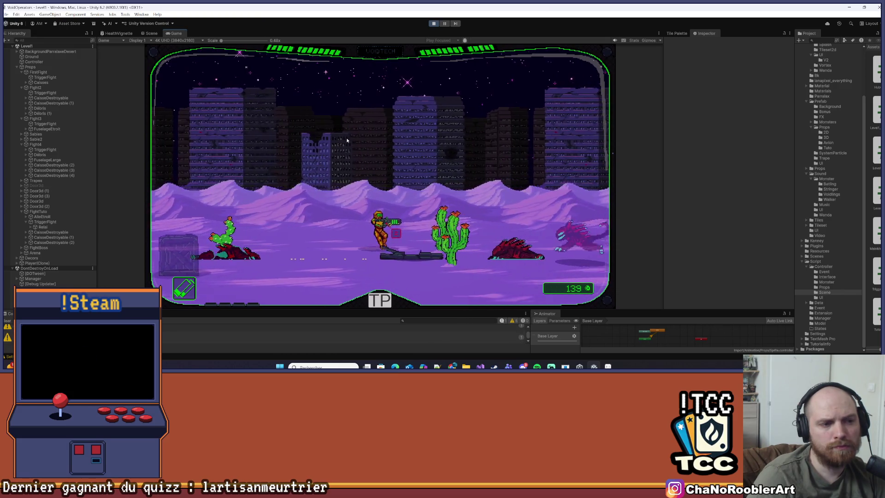
key(d)
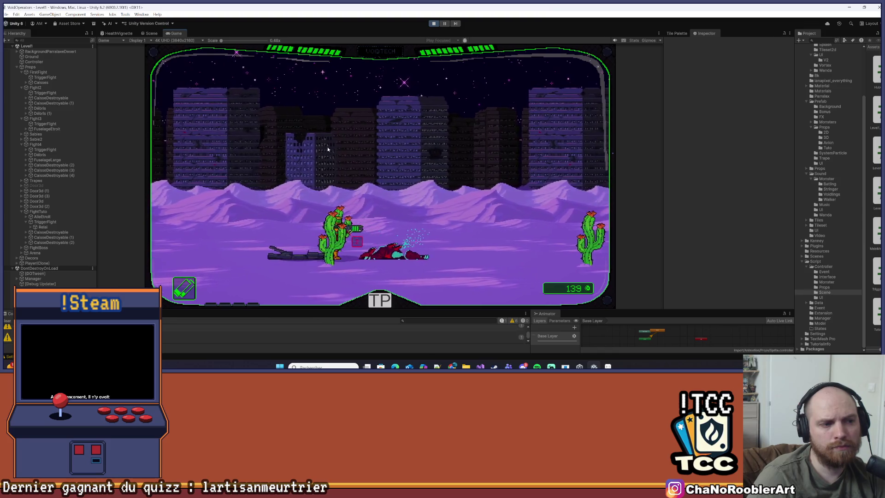
key(d)
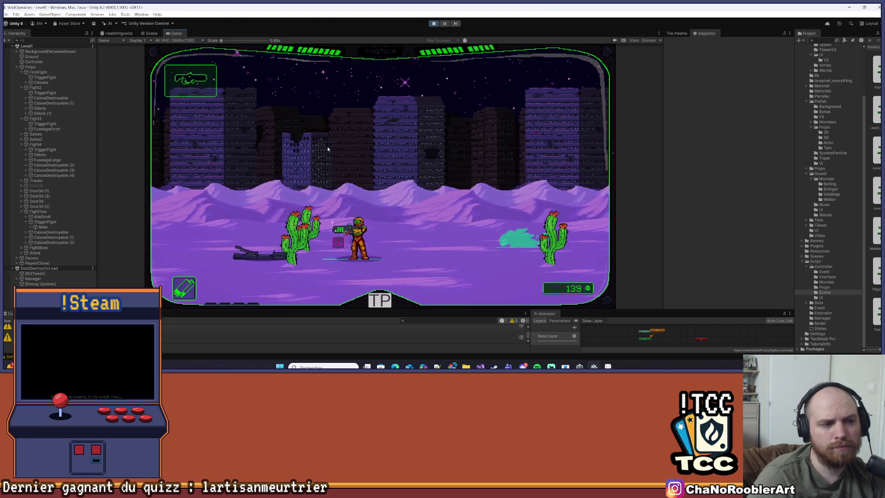
key(a)
key(d)
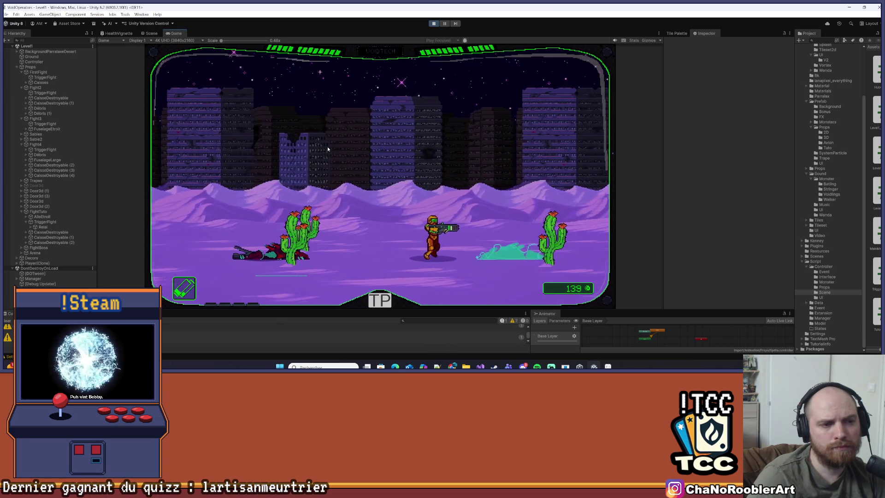
key(d)
key(d)
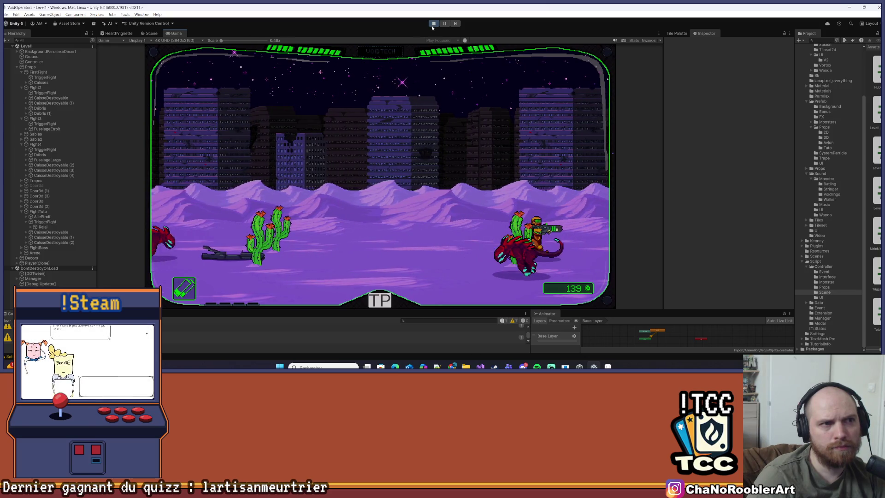
key(ctrl+1)
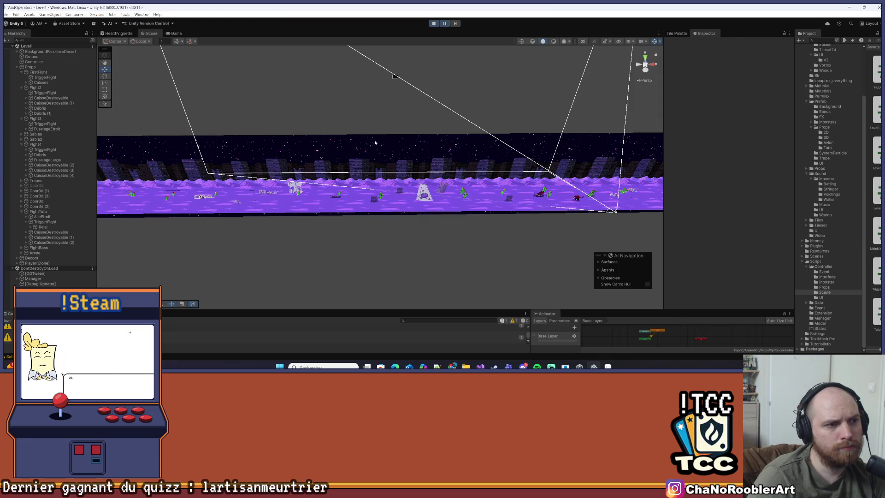
- Resume the paused play test and finish off the monsters in the current fight
scroll(373, 194, up, 5)
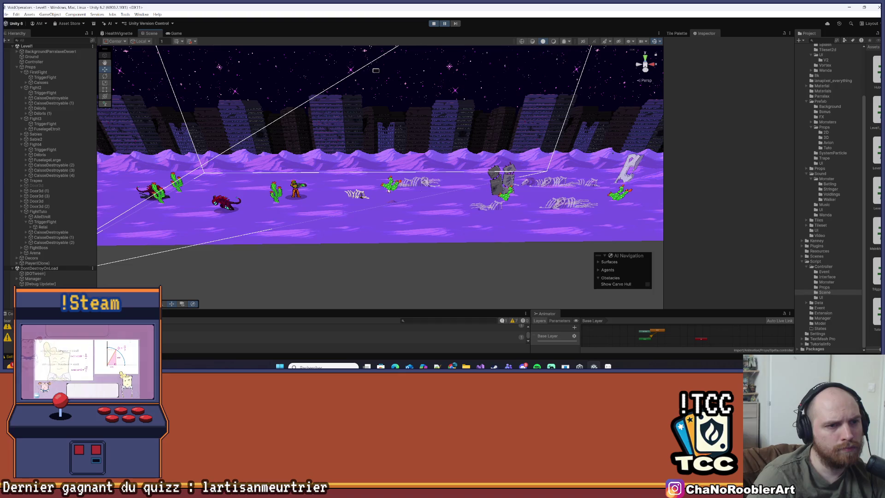
scroll(371, 177, up, 3)
scroll(508, 172, down, 4)
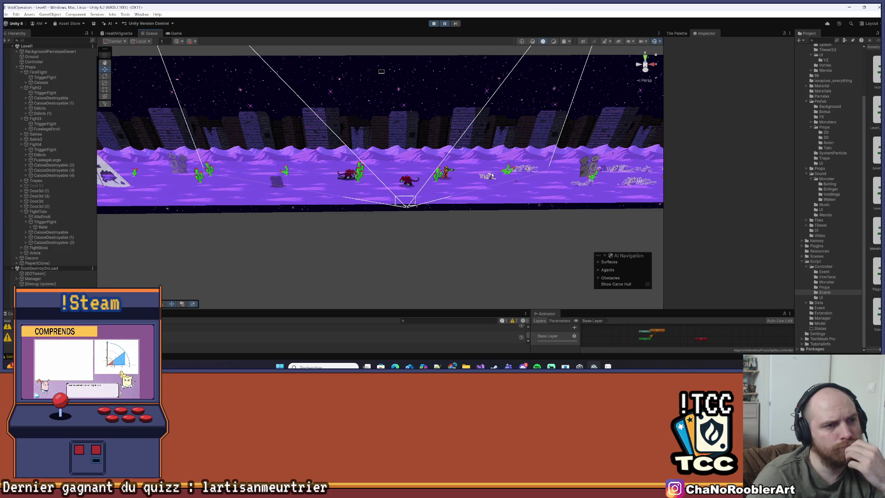
click(448, 24)
key(a)
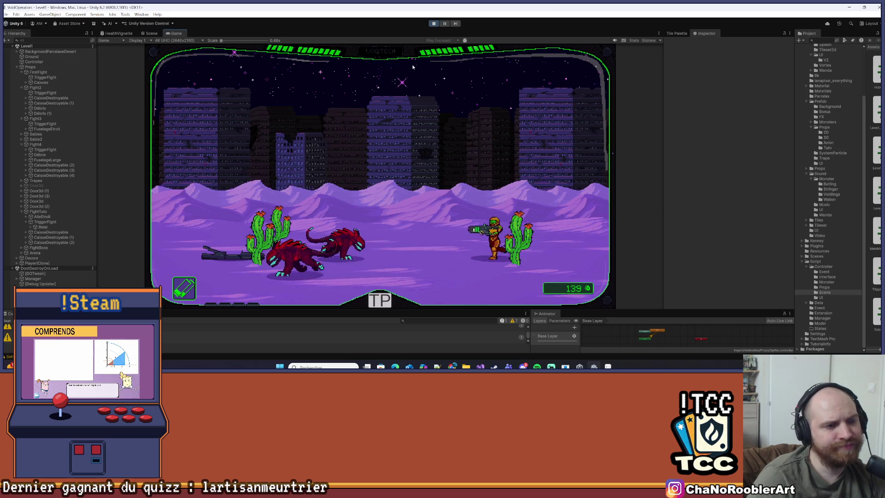
key(a)
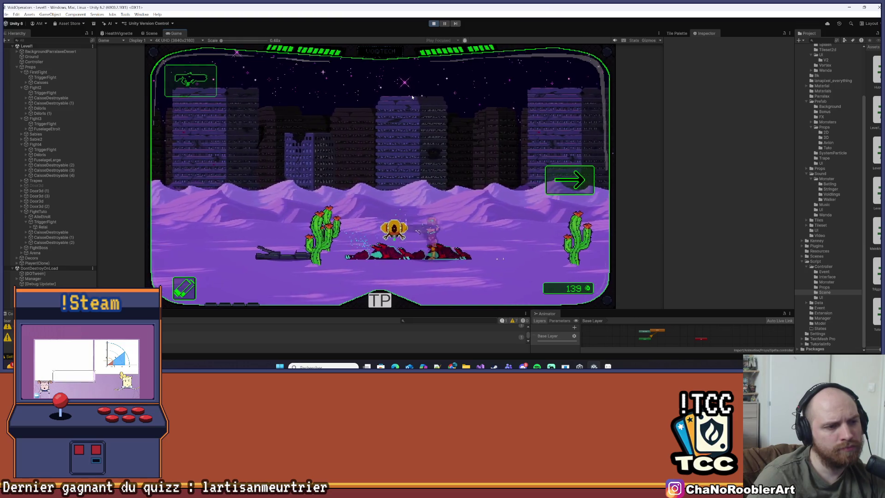
- Fight through the next desert zone, then stop play mode
key(d)
key(d)
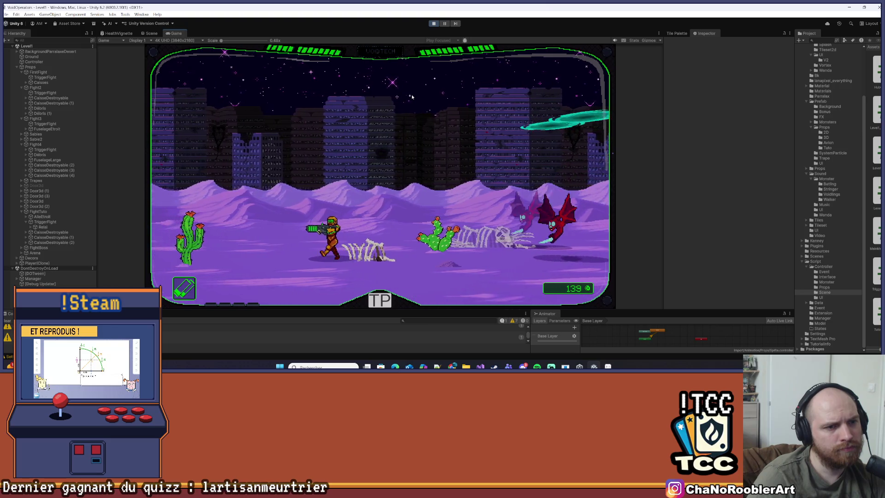
key(d)
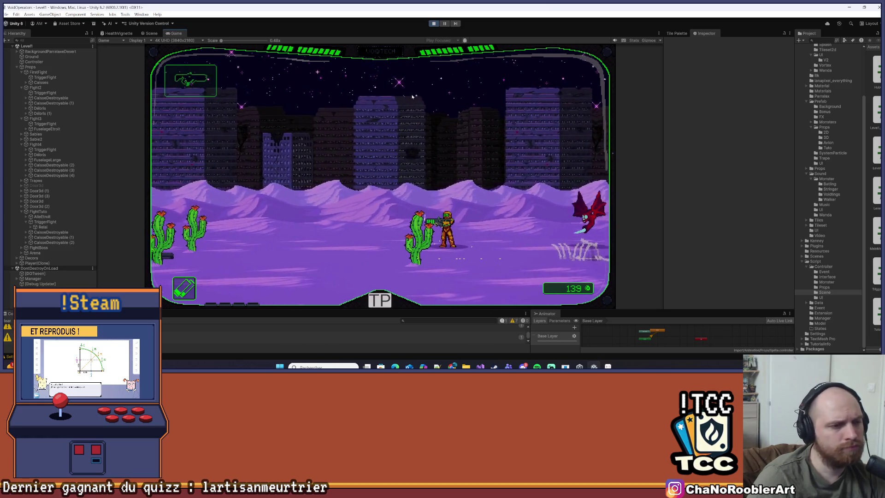
key(d)
key(a)
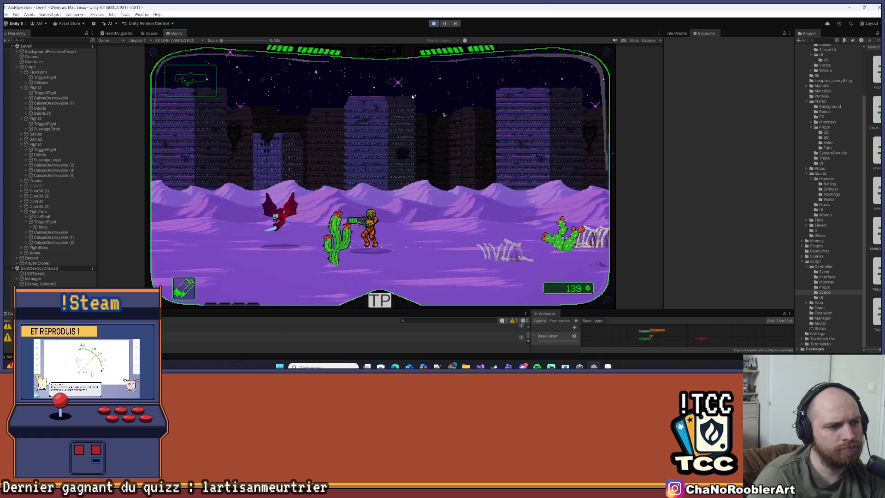
key(d)
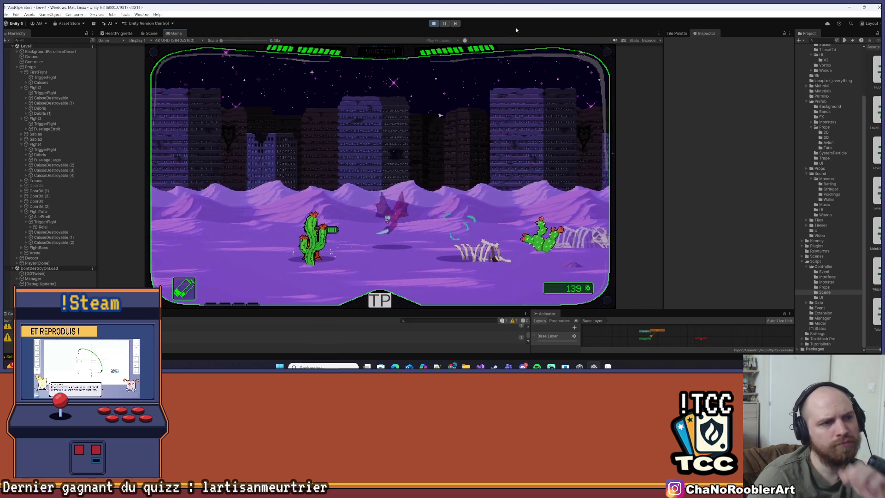
click(434, 23)
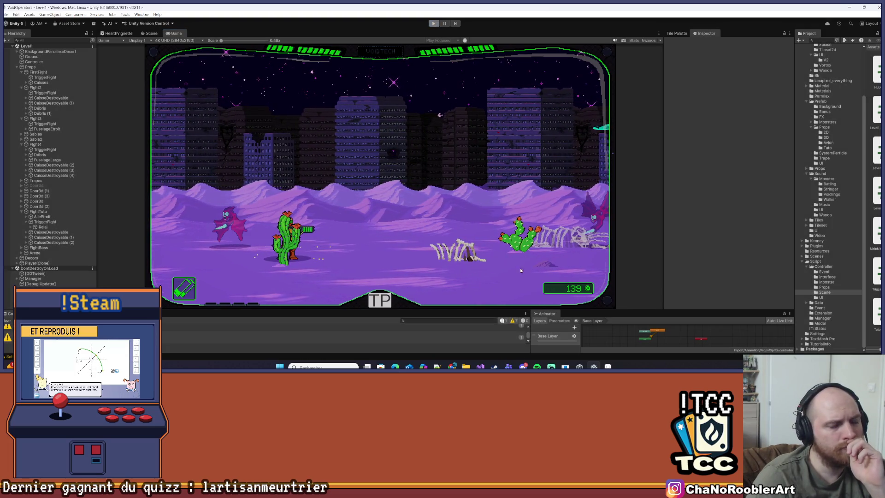
click(480, 366)
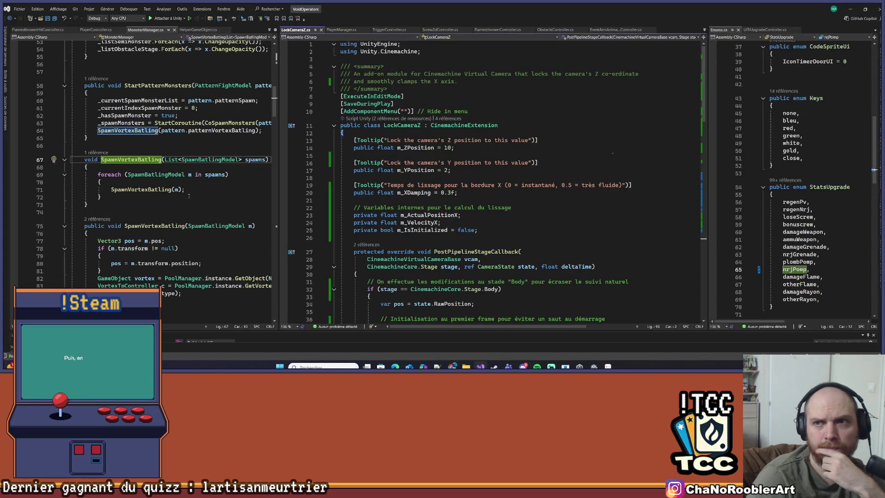
- Review LockCameraZ.cs's clamped targetX and Mathf.SmoothDamp call using m_XDamping 0.3f
scroll(577, 184, down, 9)
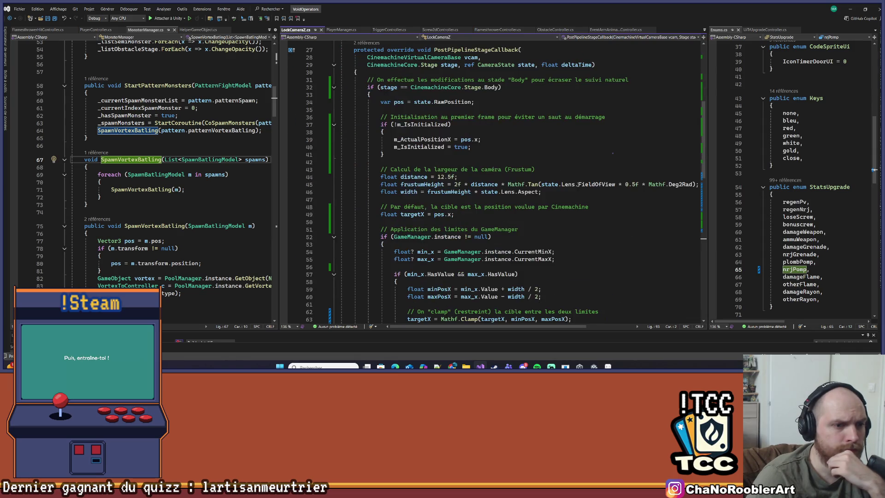
scroll(577, 185, down, 5)
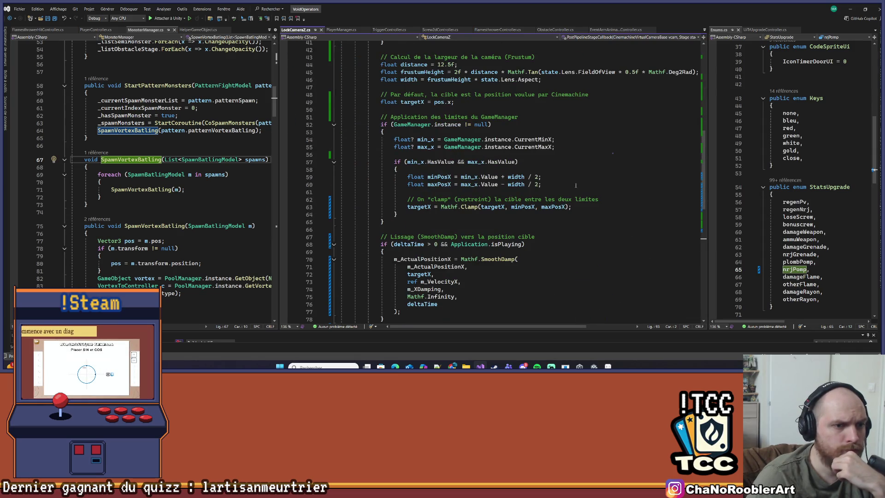
scroll(576, 185, down, 3)
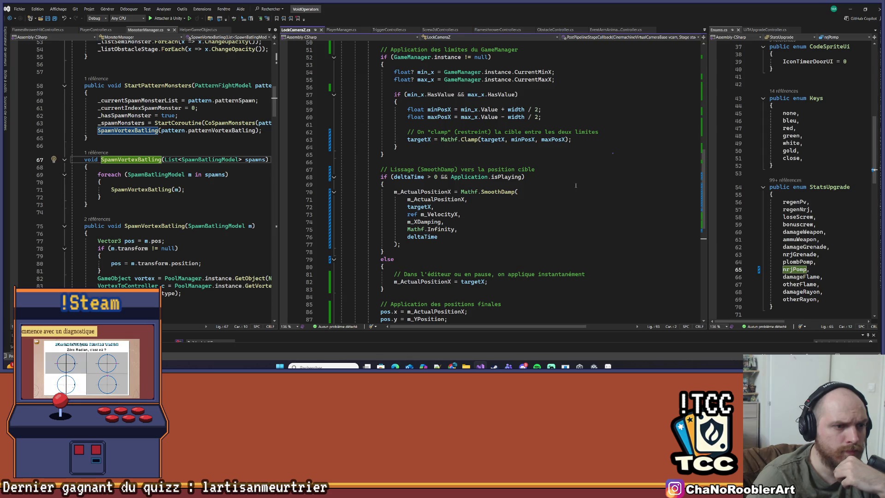
click(421, 236)
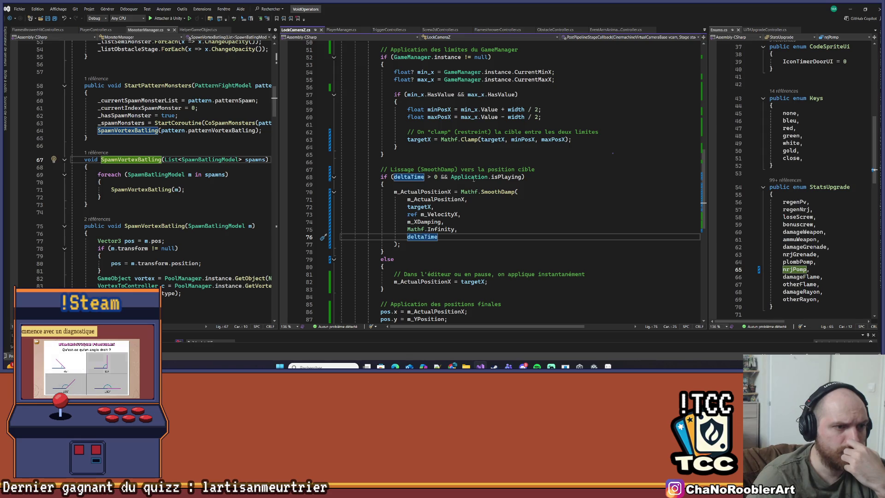
scroll(436, 213, down, 3)
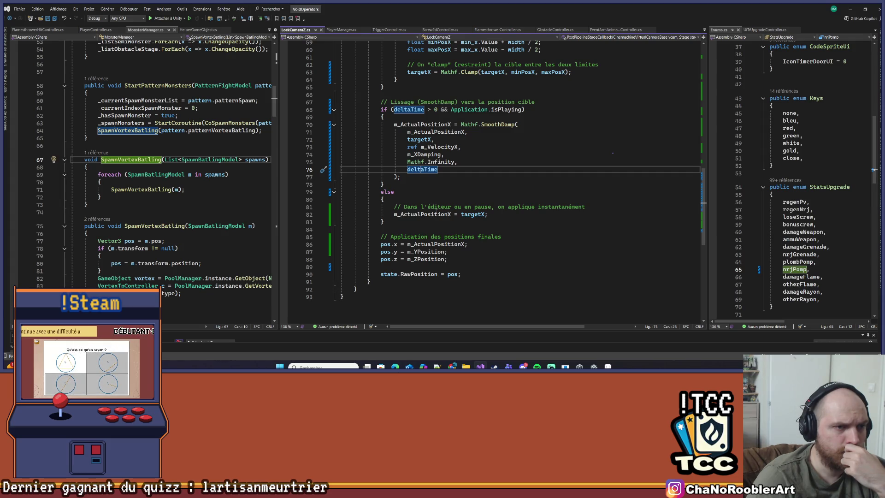
scroll(442, 203, up, 17)
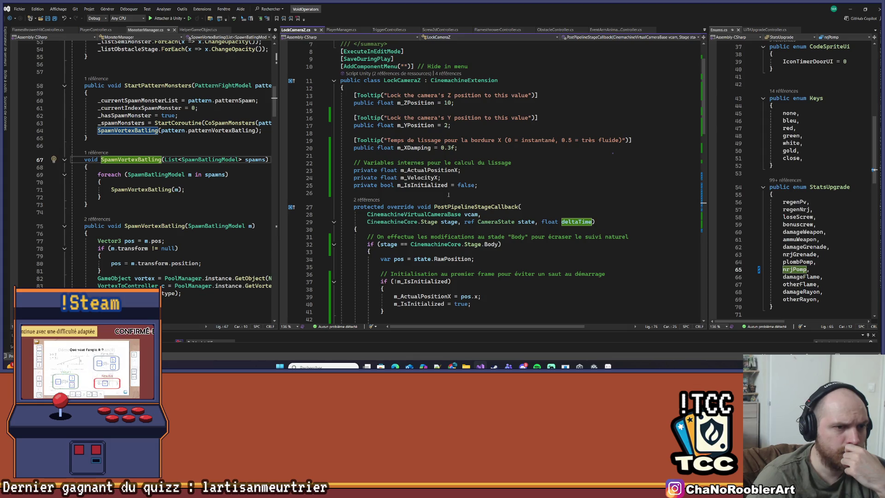
scroll(449, 195, down, 6)
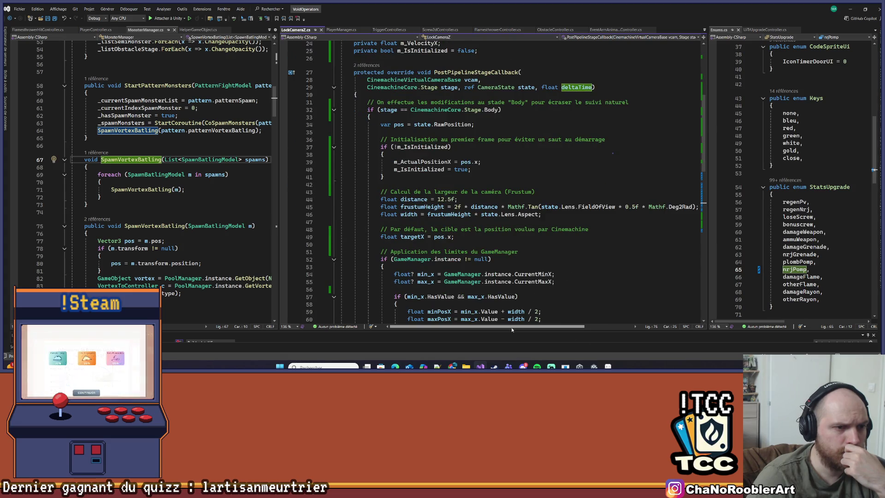
scroll(524, 322, right, 3)
scroll(496, 329, left, 3)
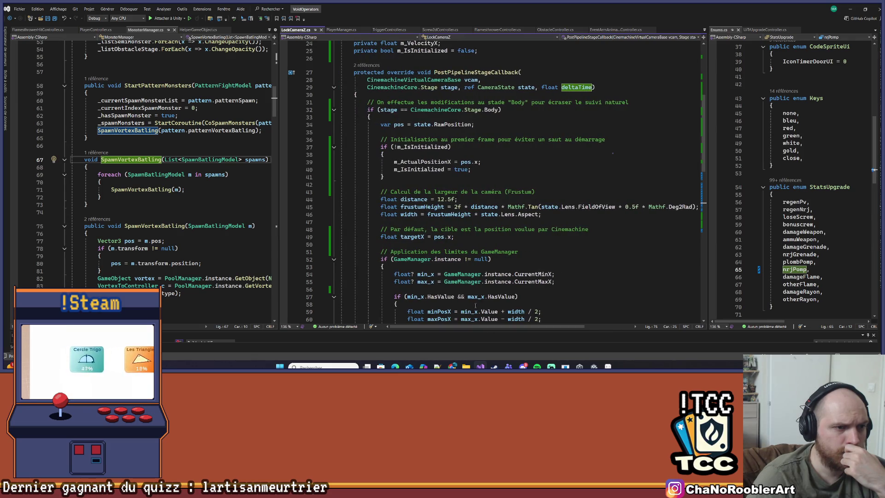
scroll(459, 238, down, 5)
scroll(459, 239, down, 1)
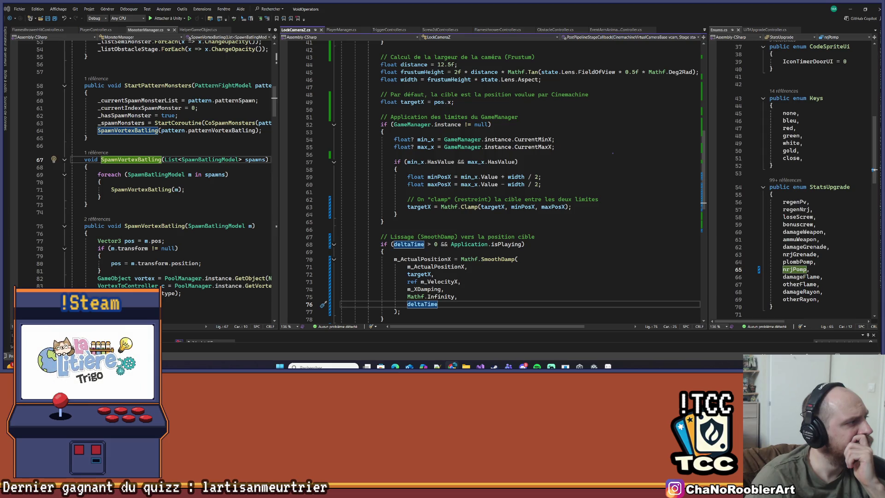
scroll(632, 239, up, 13)
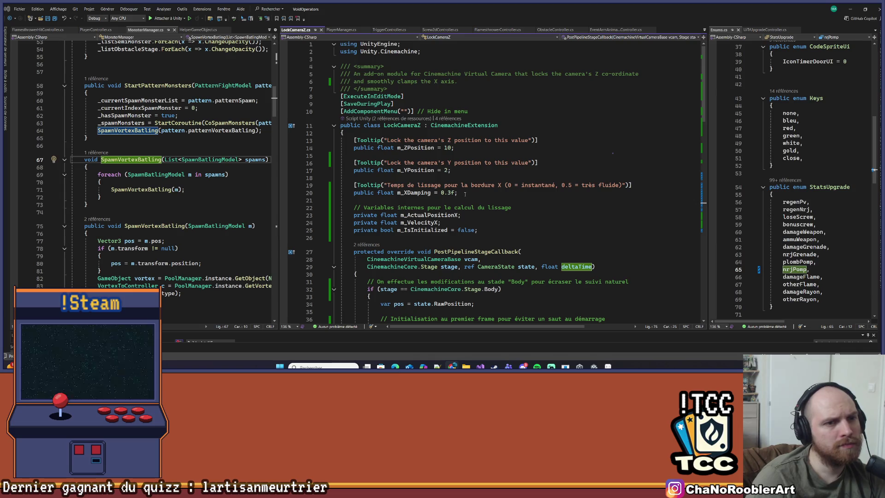
- Change the m_XDamping value in LockCameraZ.cs from 0.3f to 0.5f
click(448, 193)
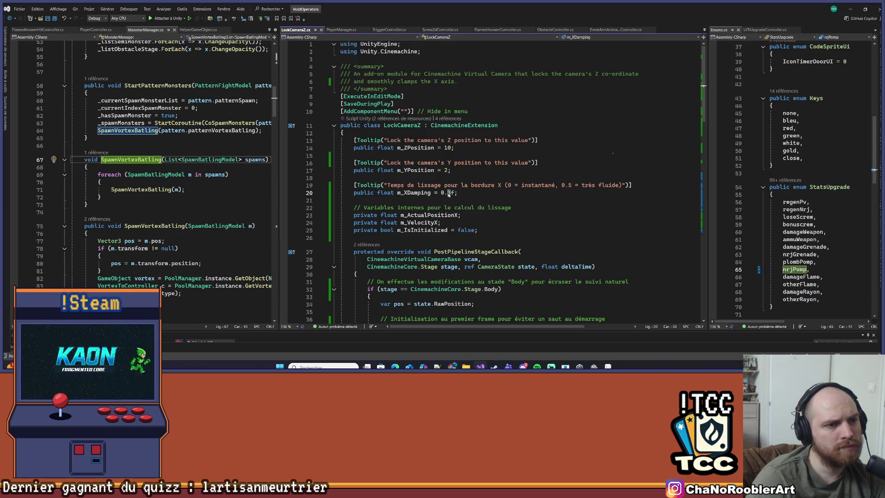
key(Delete)
text(5)
click(471, 192)
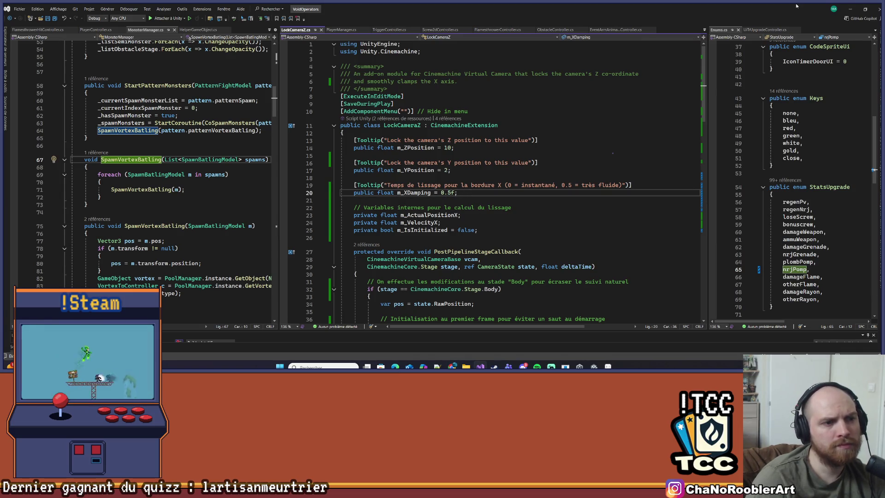
- Return to Unity and start a play test with the new damping
click(851, 9)
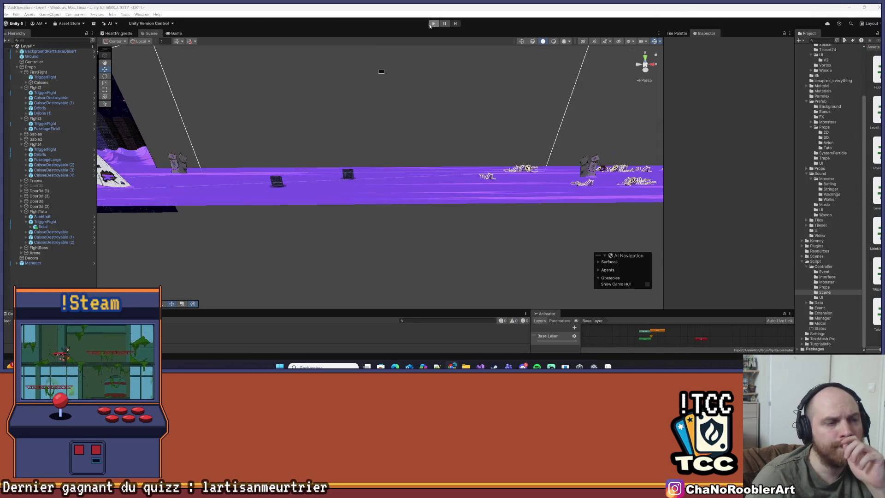
click(432, 24)
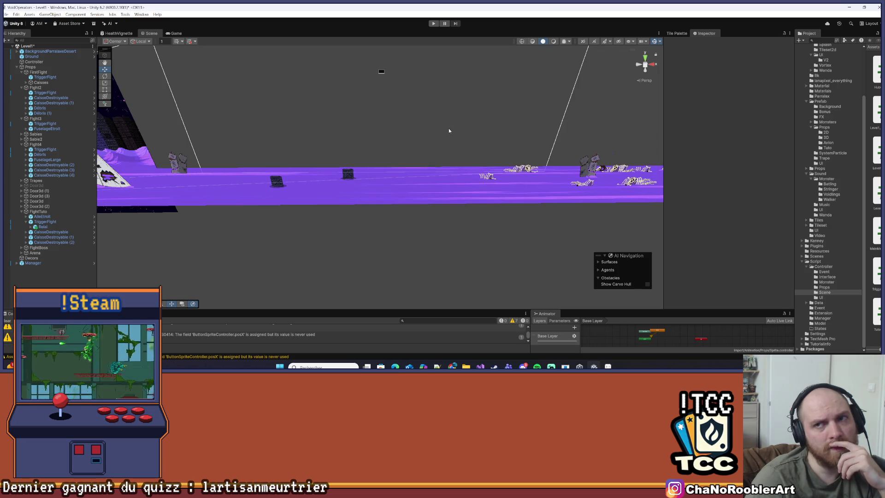
key(ctrl+p)
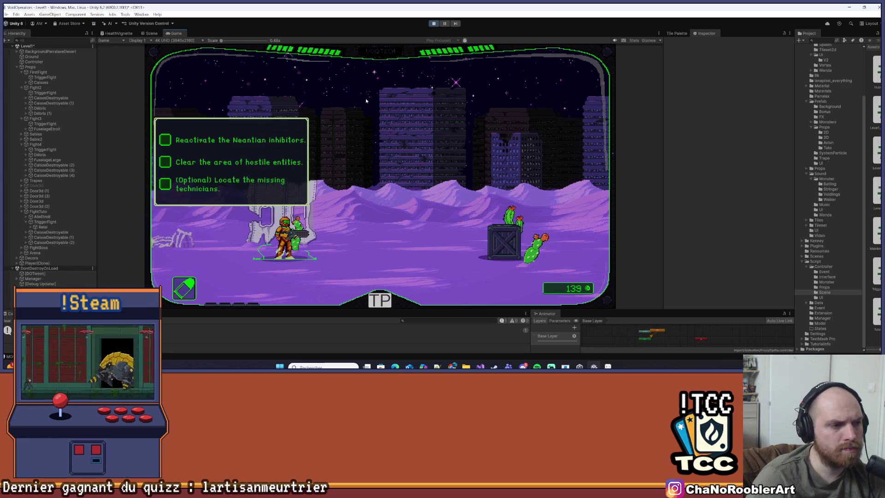
key(d)
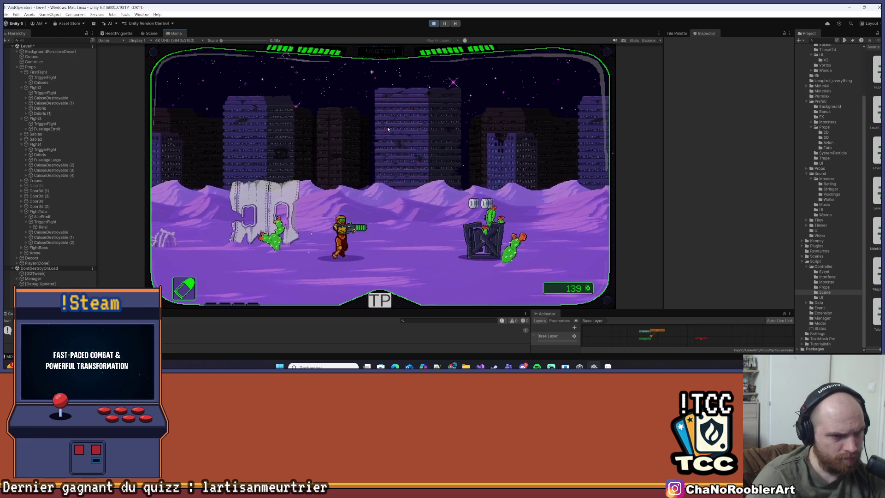
key(d)
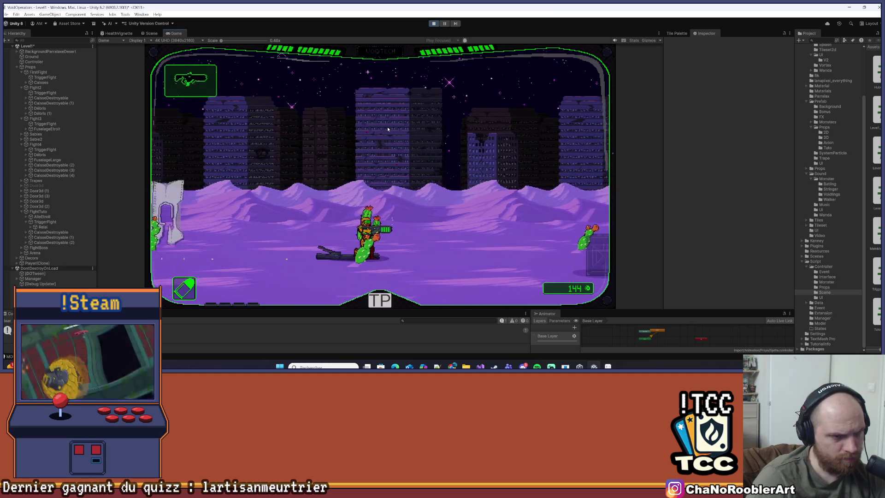
key(a)
key(a)
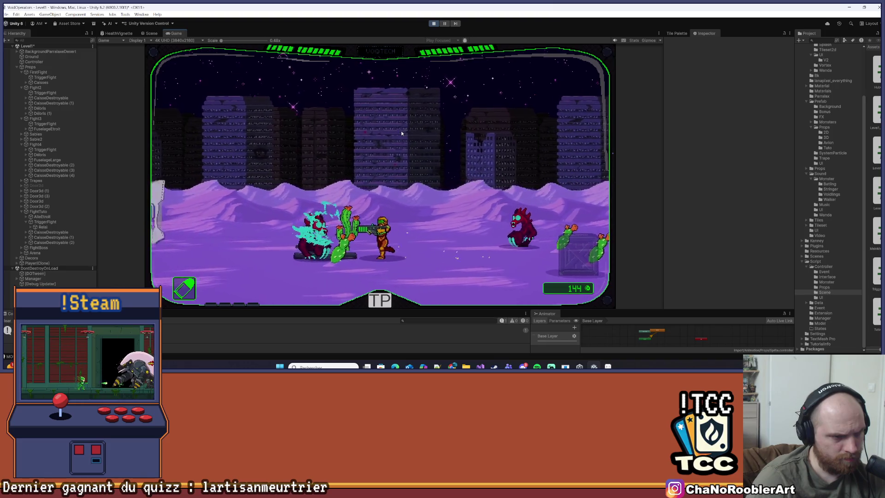
key(a)
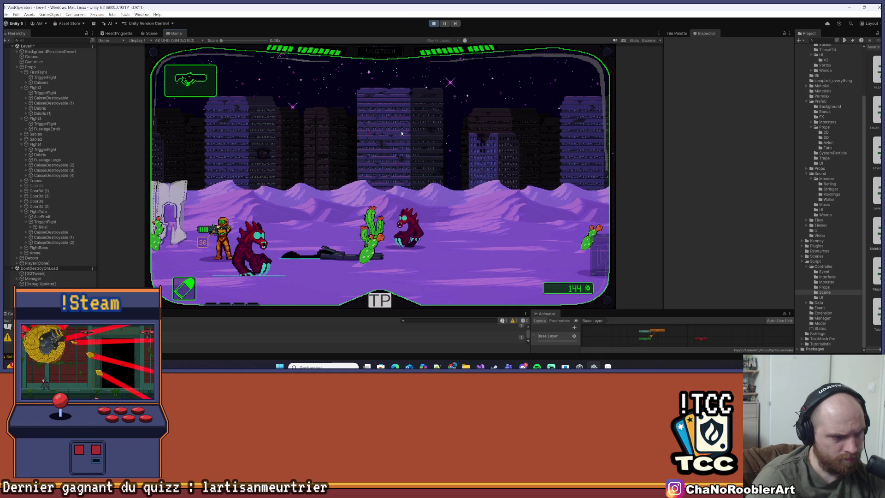
key(a)
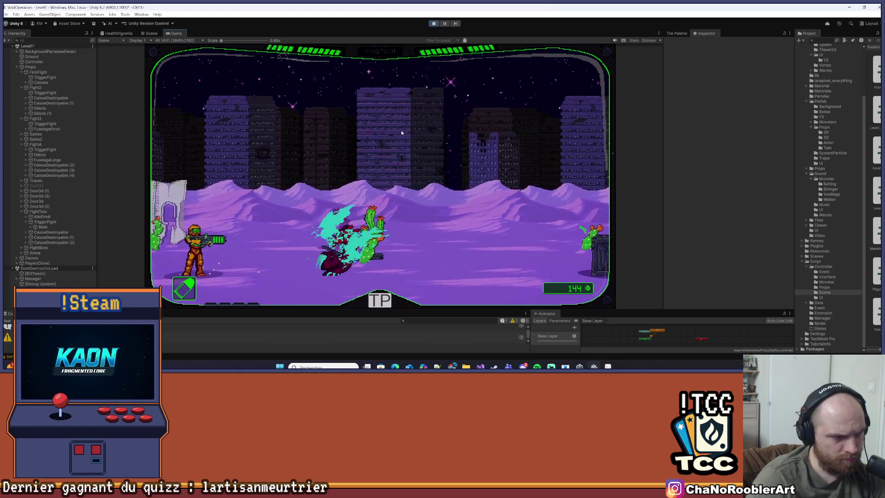
key(d)
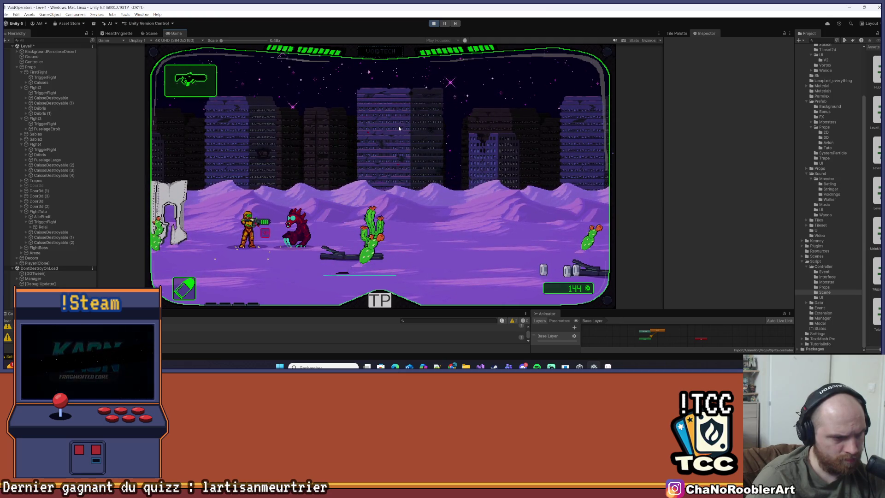
click(399, 129)
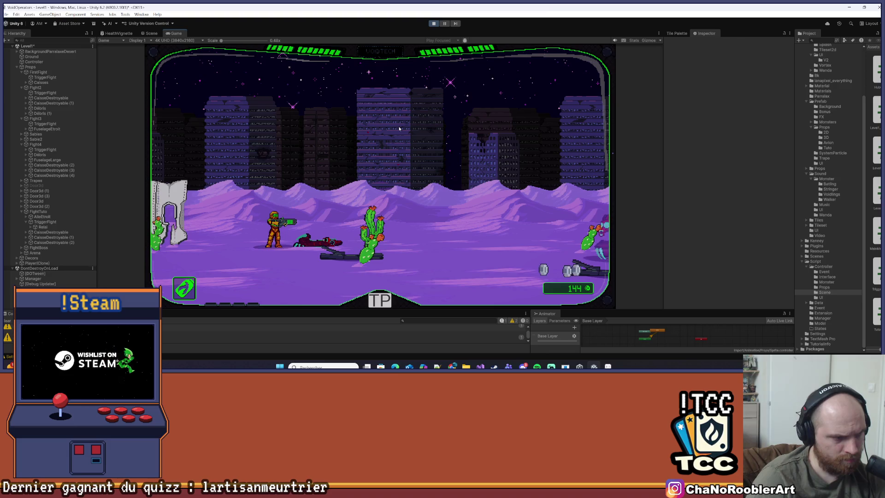
key(d)
key(d)
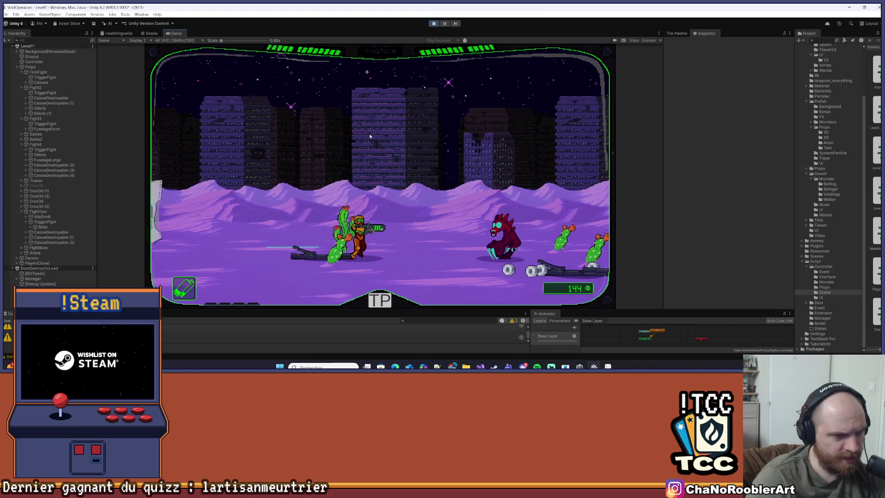
click(354, 133)
key(d)
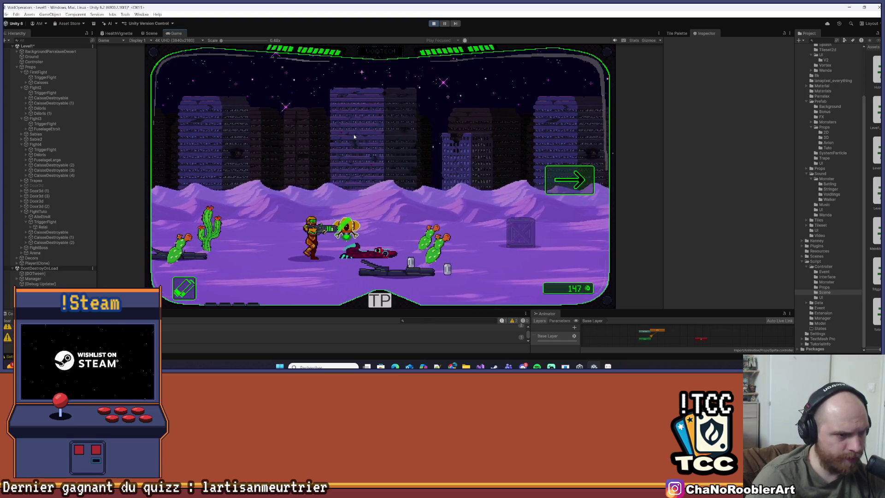
key(d)
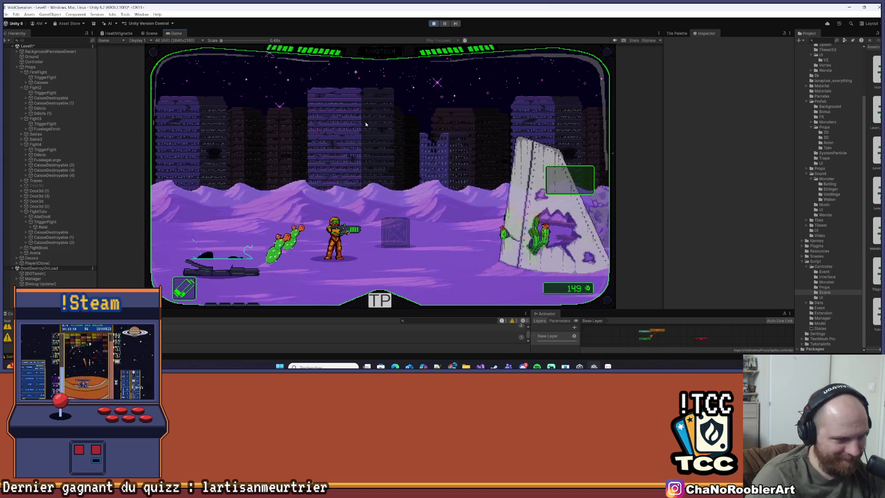
key(d)
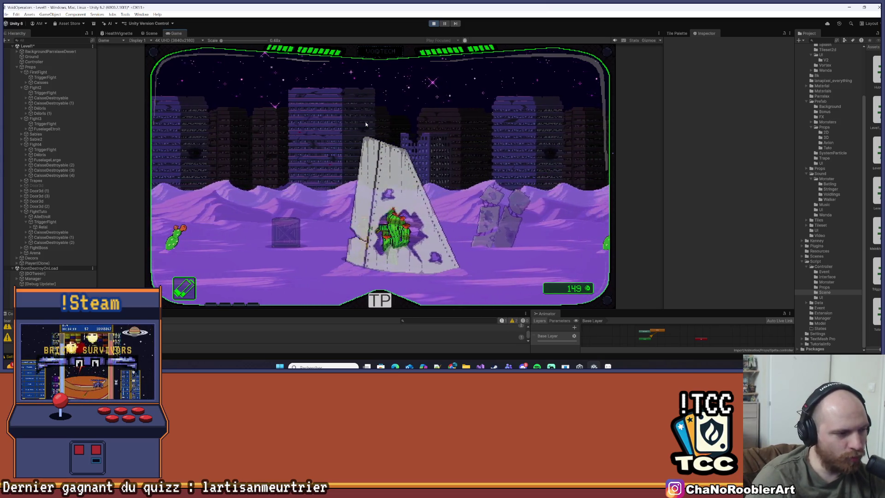
key(d)
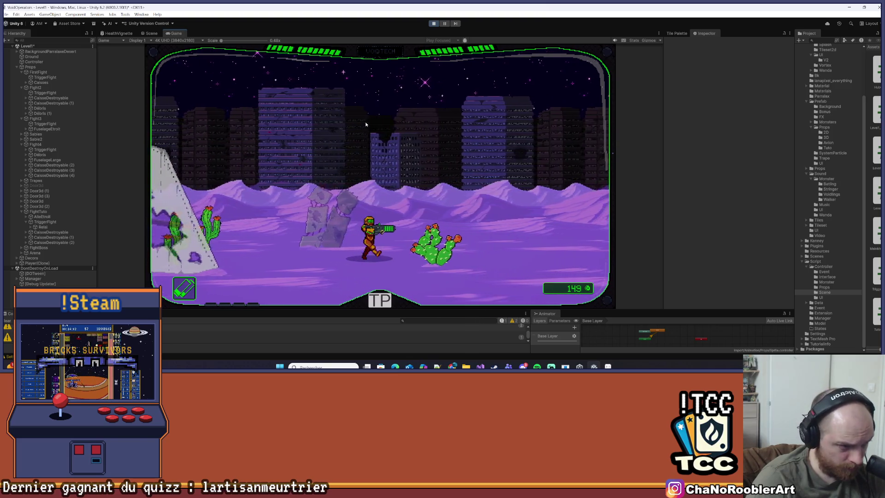
key(d)
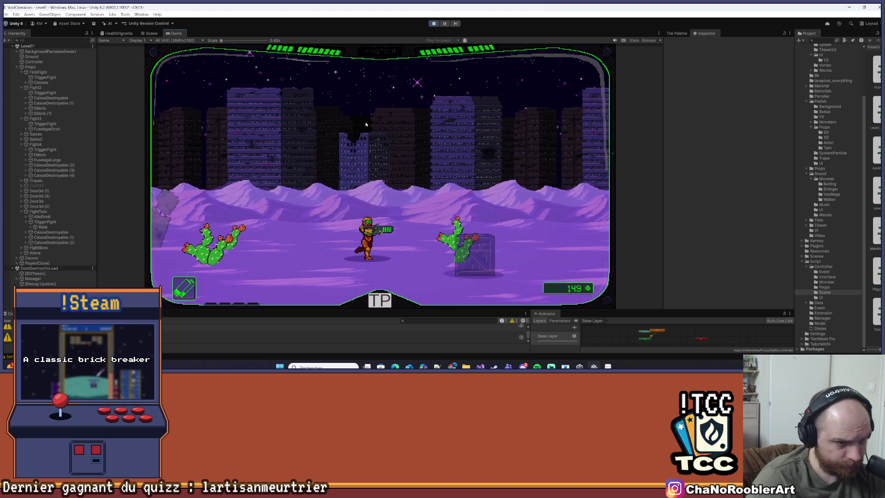
key(a)
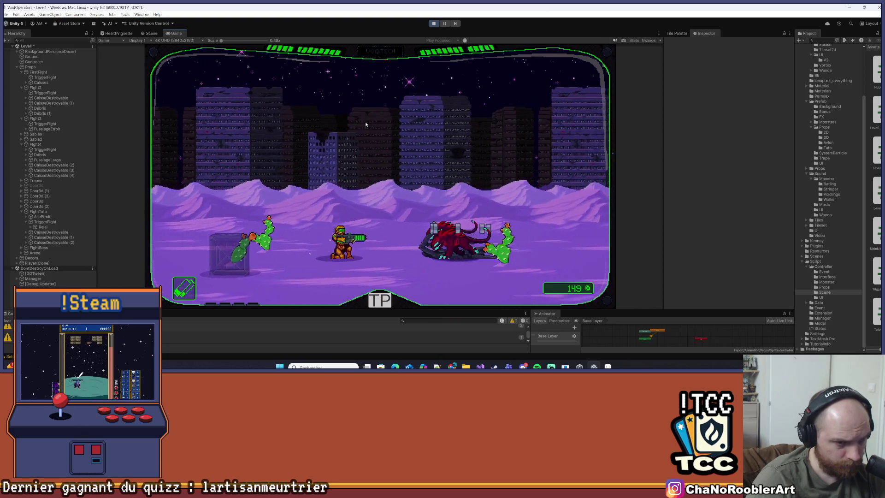
key(d)
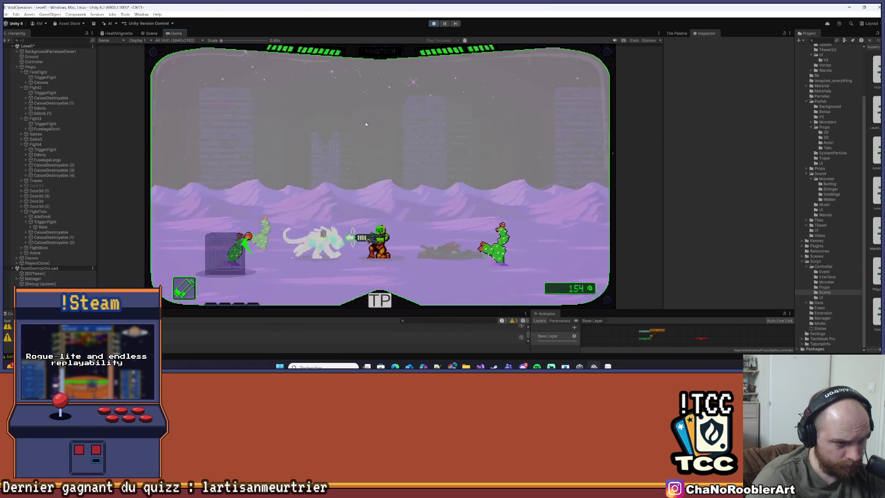
key(d)
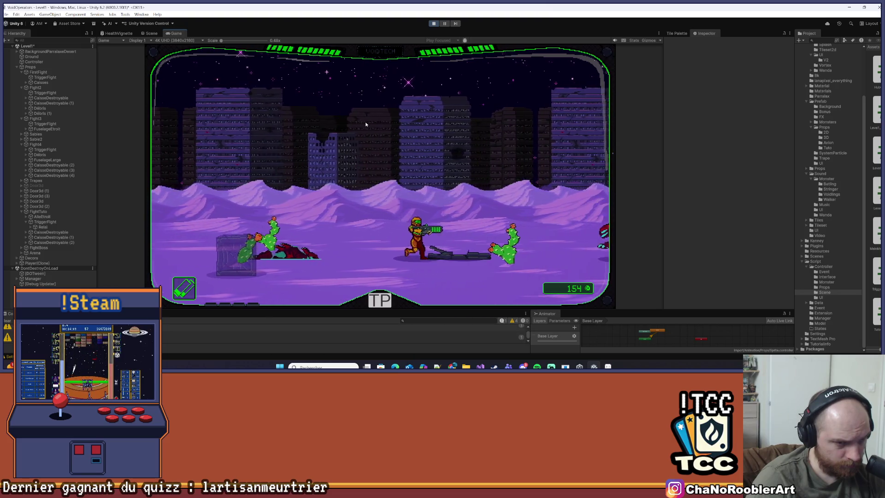
key(d)
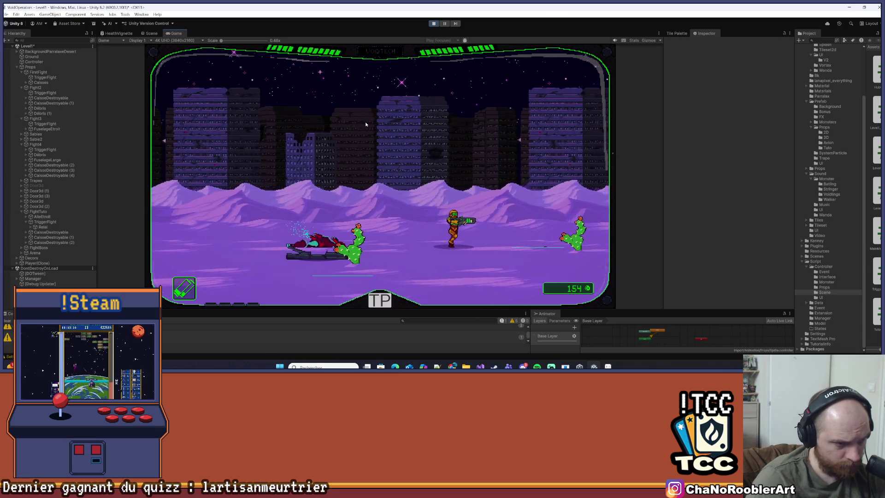
key(d)
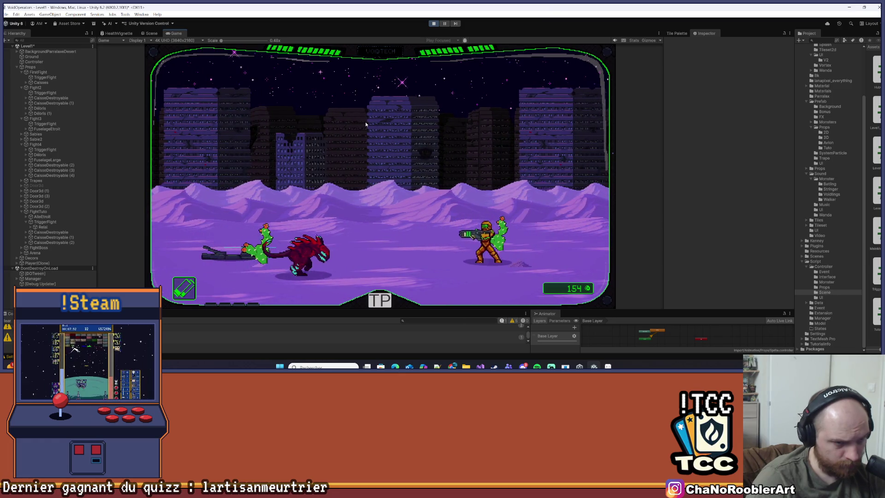
key(a)
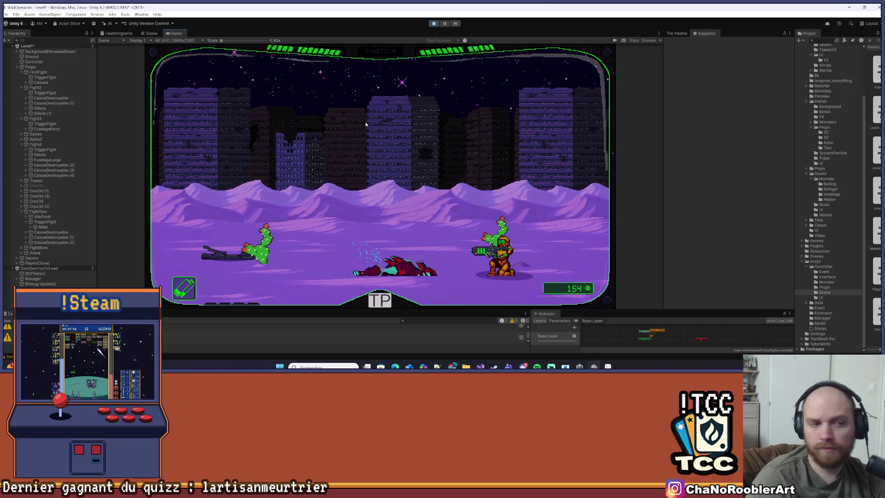
key(a)
key(d)
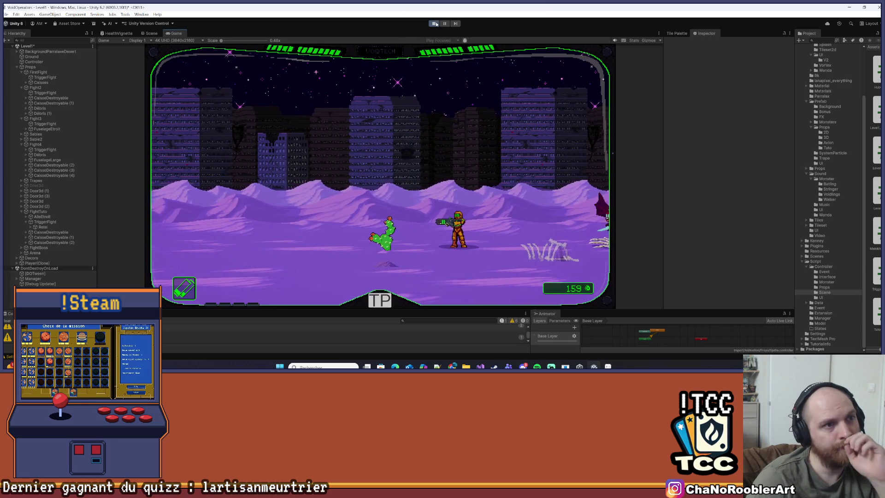
key(ctrl+p)
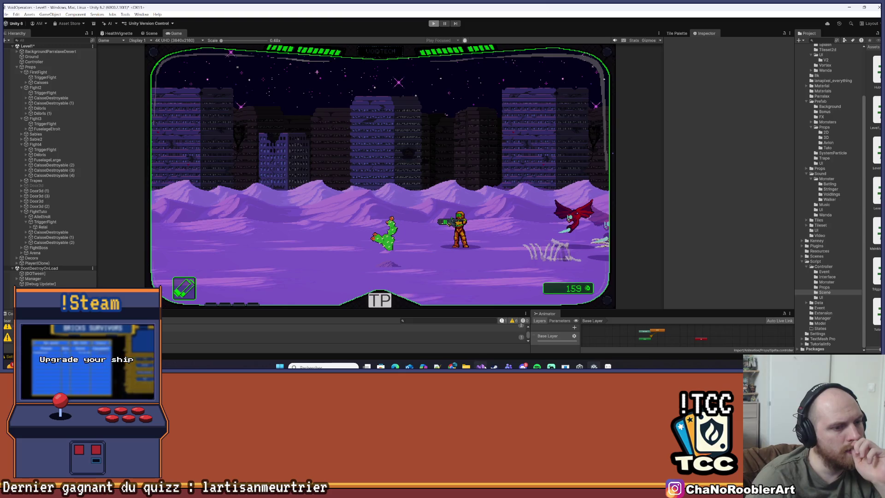
key(alt+Tab)
click(850, 9)
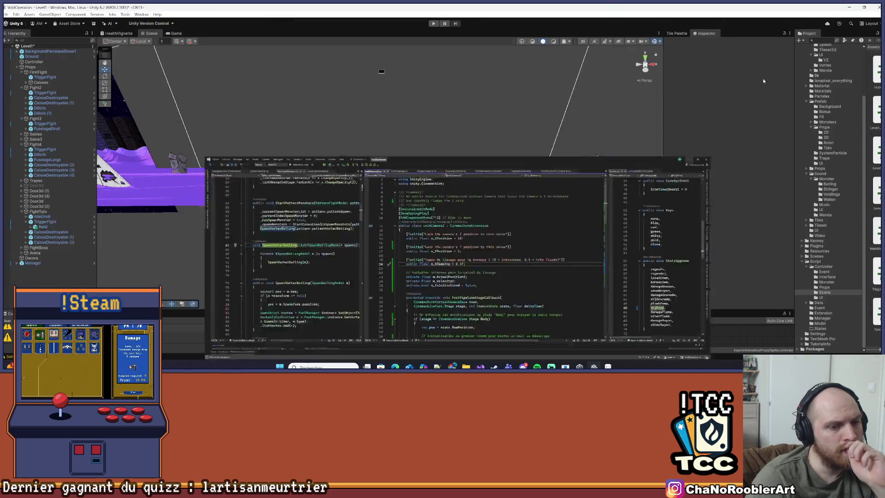
- Select and frame the Fight3, FirstFight and Fight2 triggers in the Scene view
scroll(553, 153, down, 5)
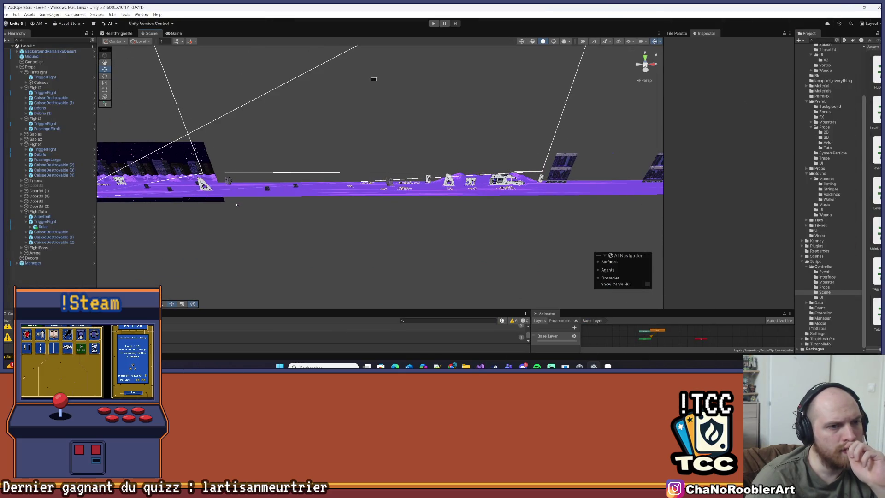
drag(240, 198, 279, 196)
click(235, 163)
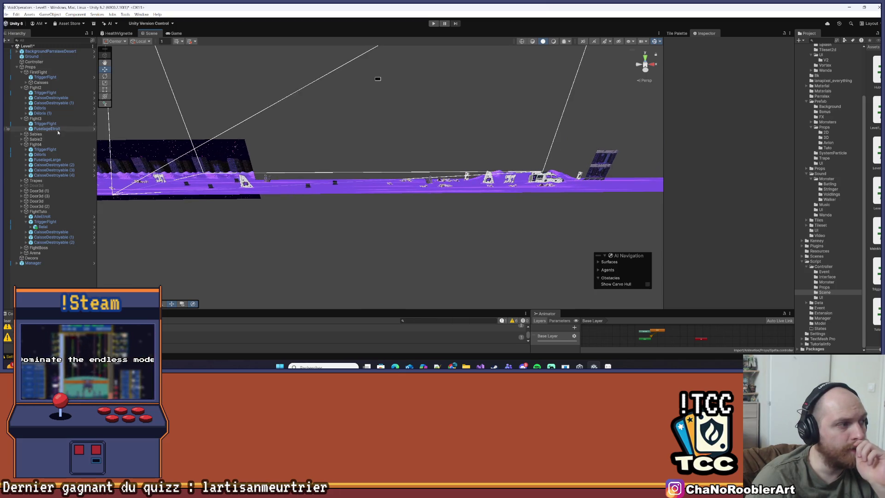
key(f)
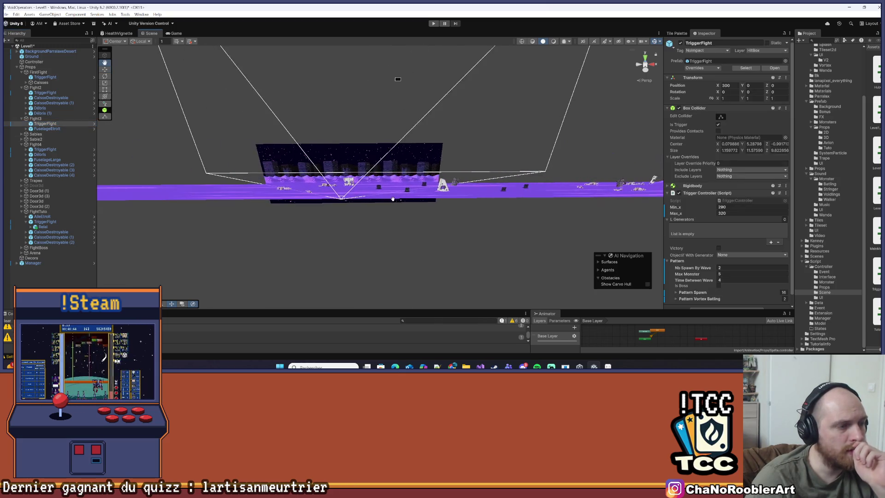
click(46, 77)
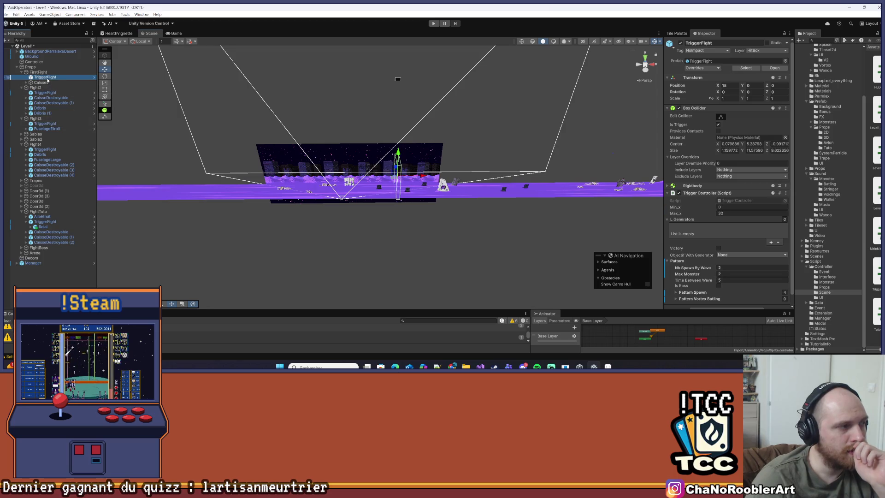
click(44, 93)
key(f)
drag(491, 145, 180, 131)
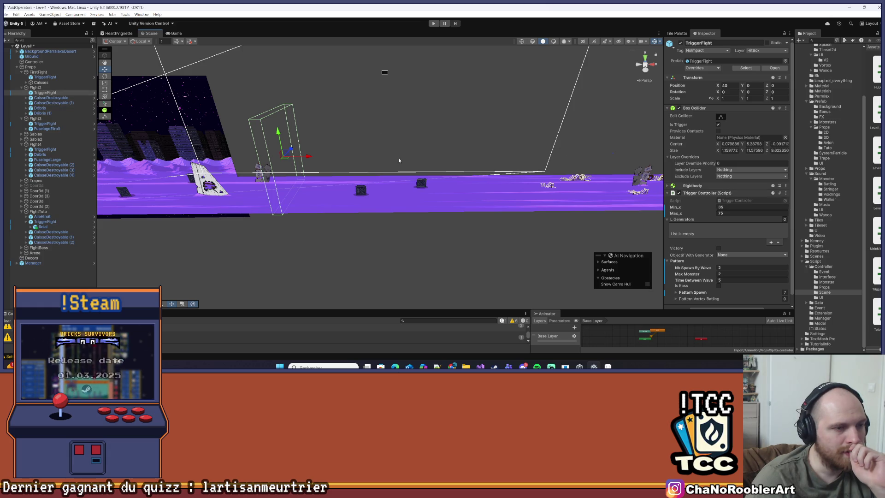
- Try setting the small crate's X to 75, cancel back to 58.49, then select Fight2's trigger
click(421, 182)
click(737, 85)
text(75)
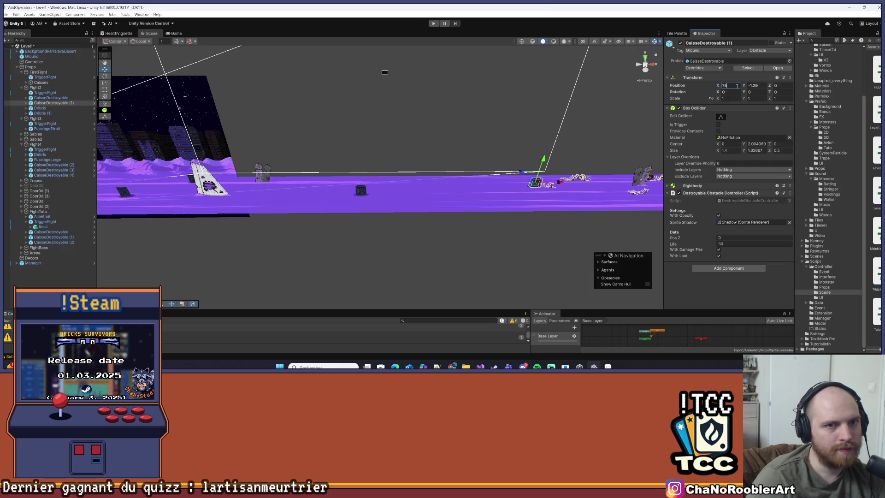
key(Escape)
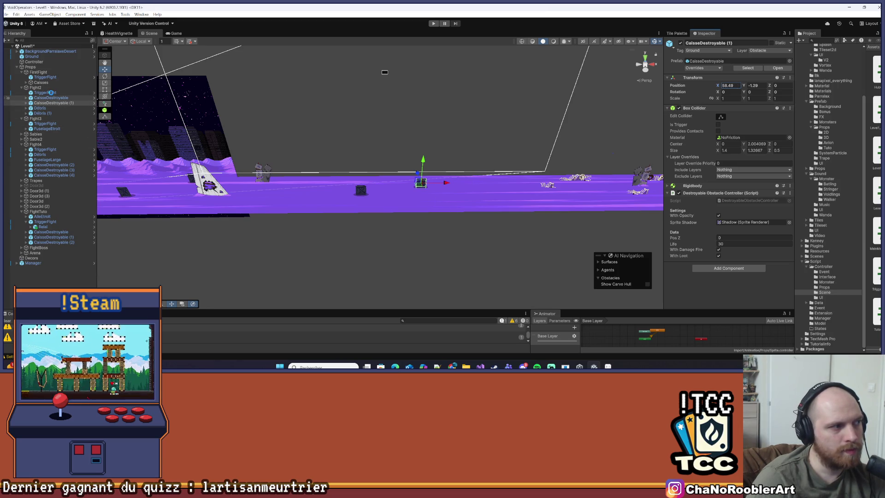
click(51, 94)
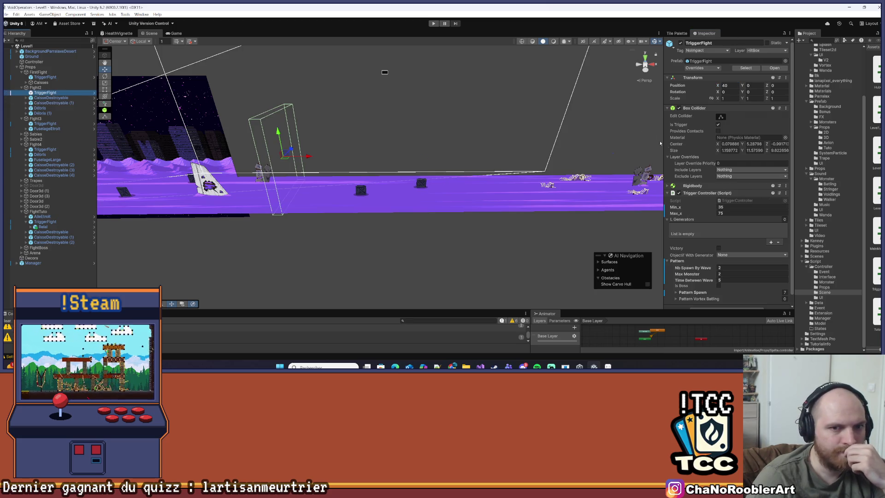
- Expand Pattern Spawn and set Element 0's spawn Pos X to 60
scroll(740, 193, down, 1)
click(693, 282)
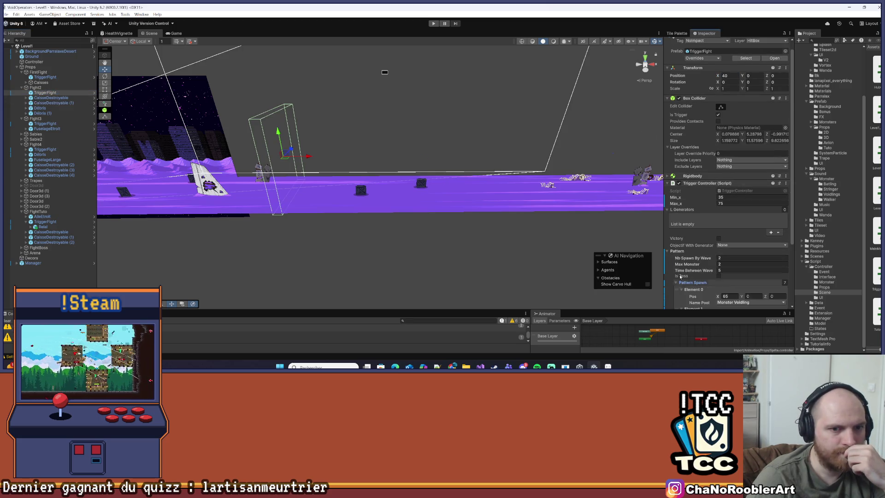
scroll(699, 246, down, 4)
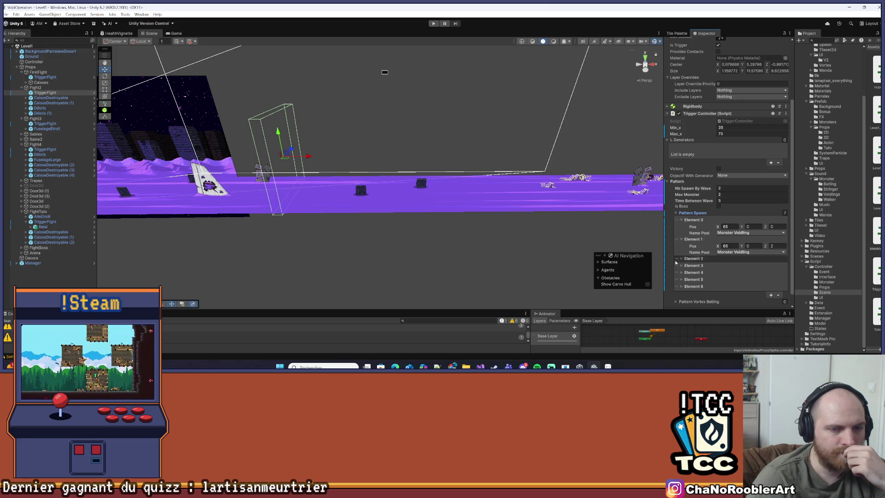
click(727, 226)
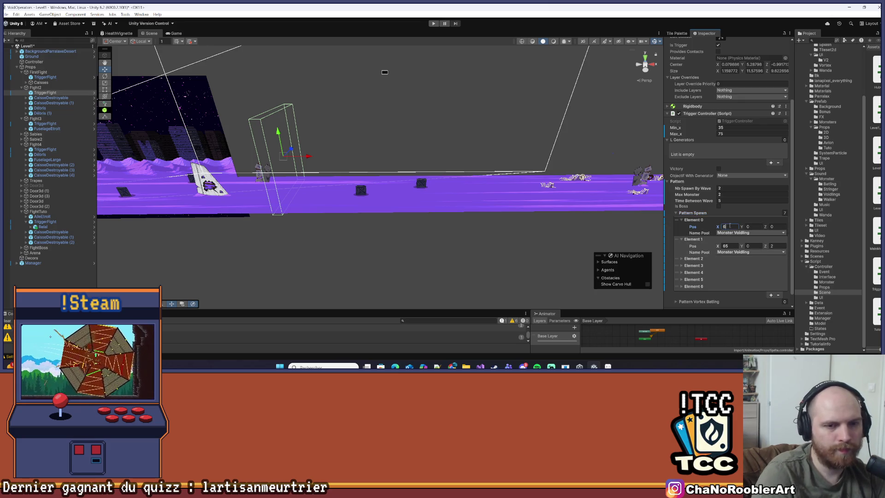
text(60)
key(Tab)
key(Tab)
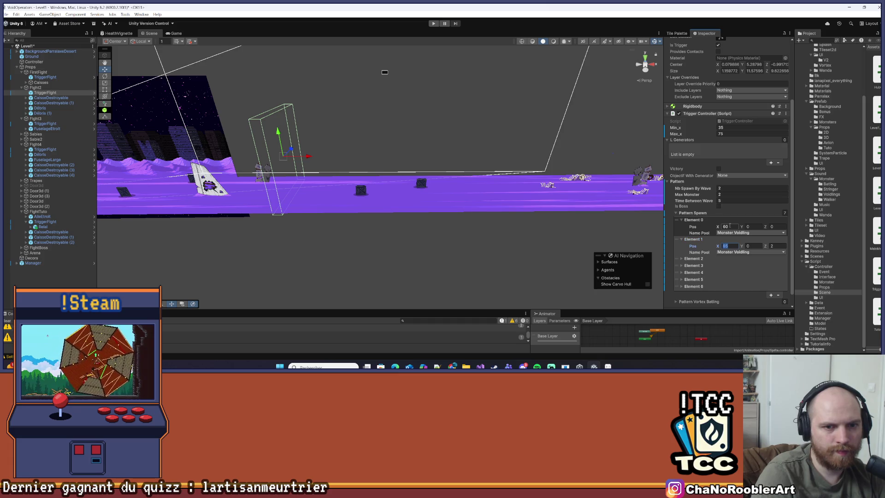
scroll(694, 243, down, 1)
key(Tab)
- Expand spawn Elements 2 through 6 and set Element 6's Pos X to 50
click(691, 245)
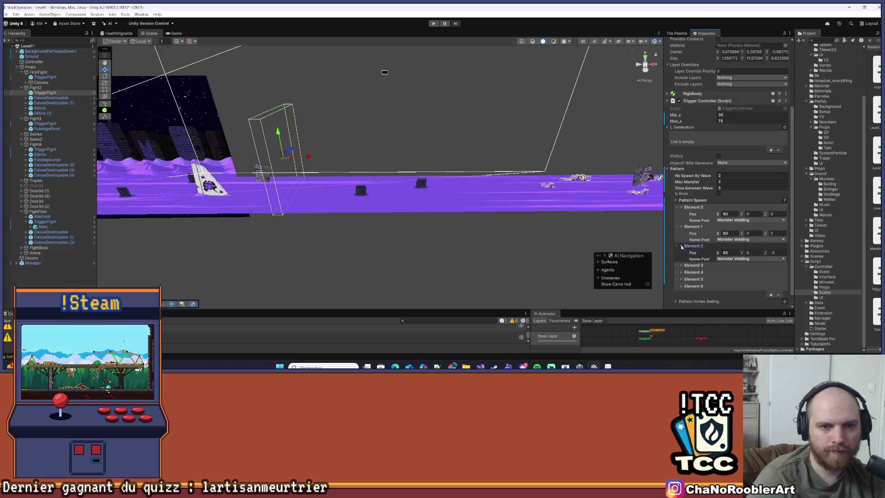
scroll(683, 253, down, 1)
click(682, 255)
click(684, 272)
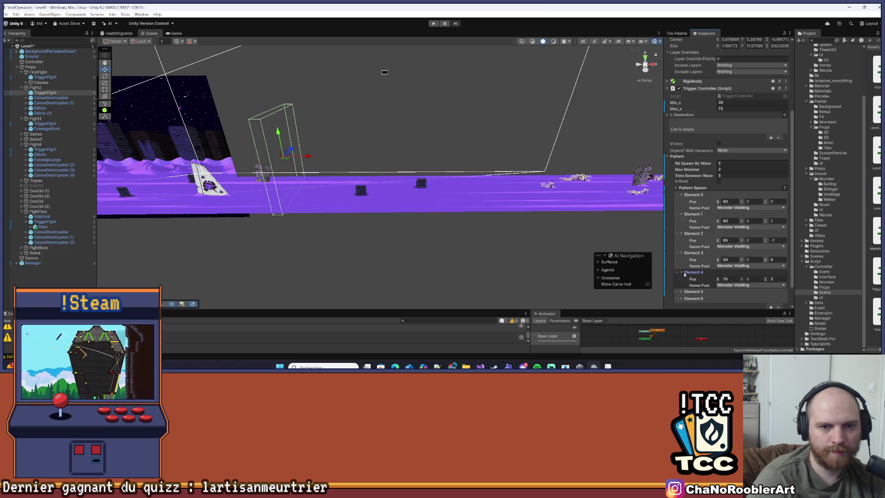
scroll(688, 273, down, 2)
click(681, 266)
click(682, 293)
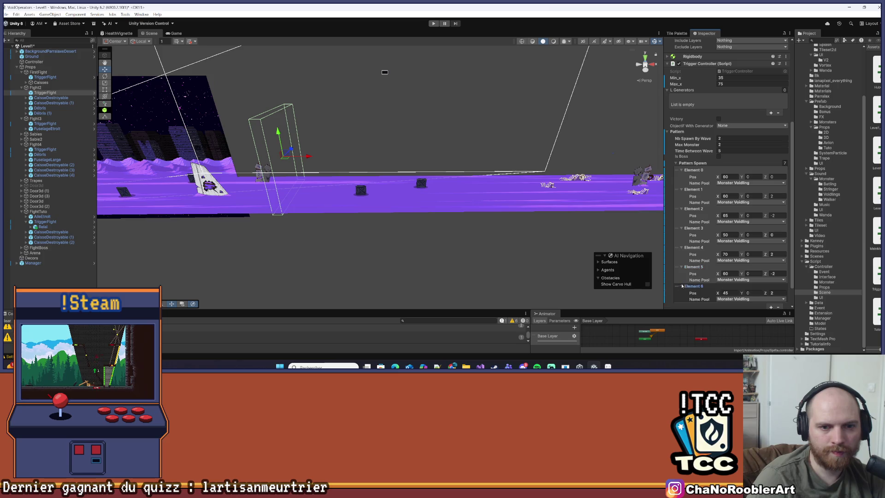
scroll(683, 290, down, 1)
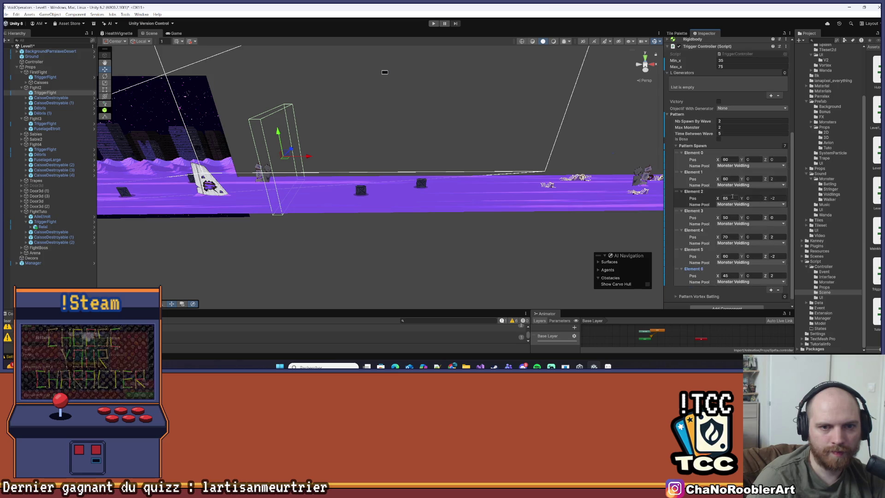
key(Tab)
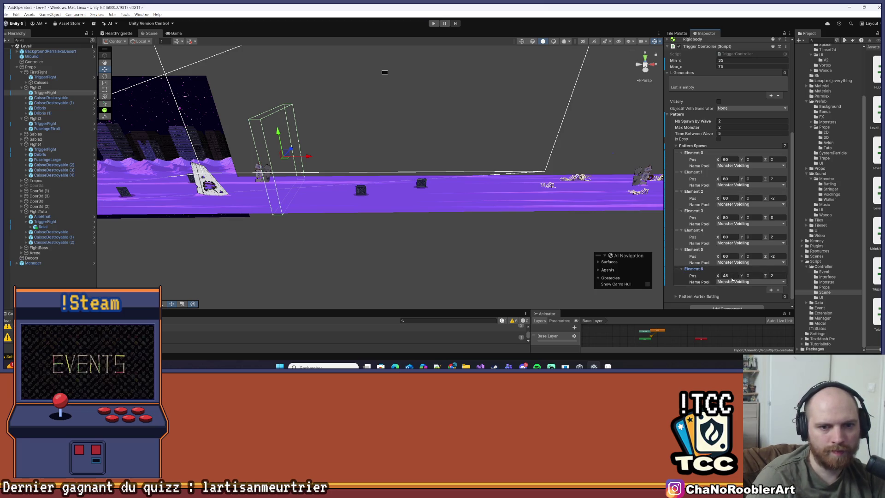
text(50)
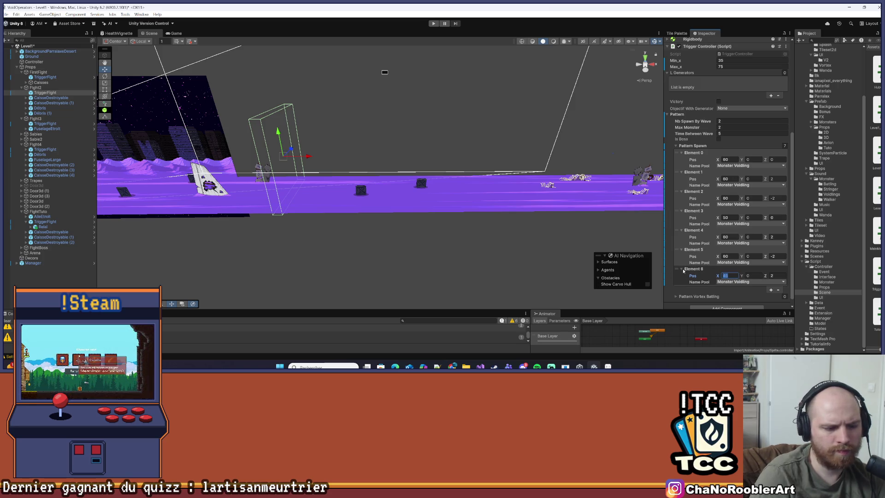
text(50)
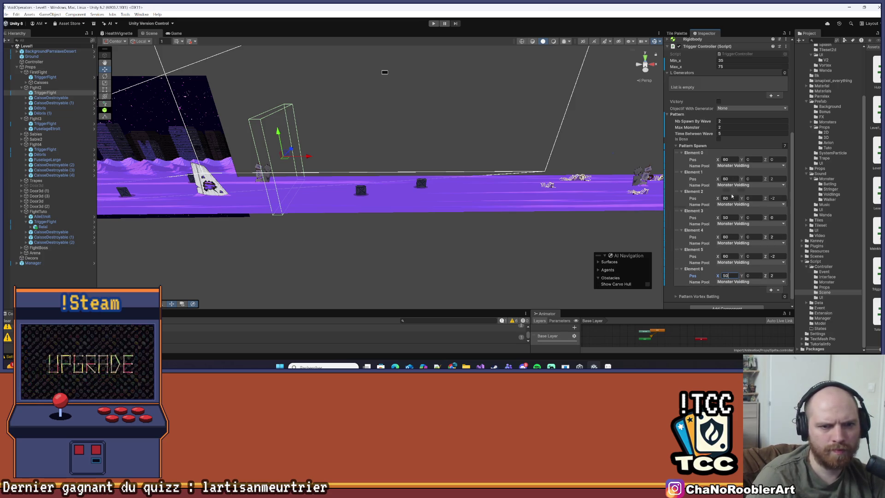
- Set the trigger's Max_x to 85 and expand the Arena group in the Hierarchy
scroll(732, 196, up, 2)
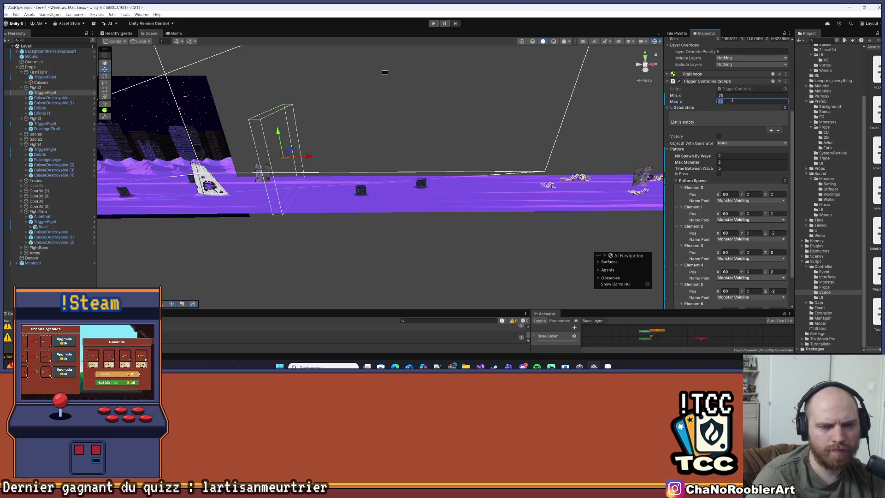
text(85)
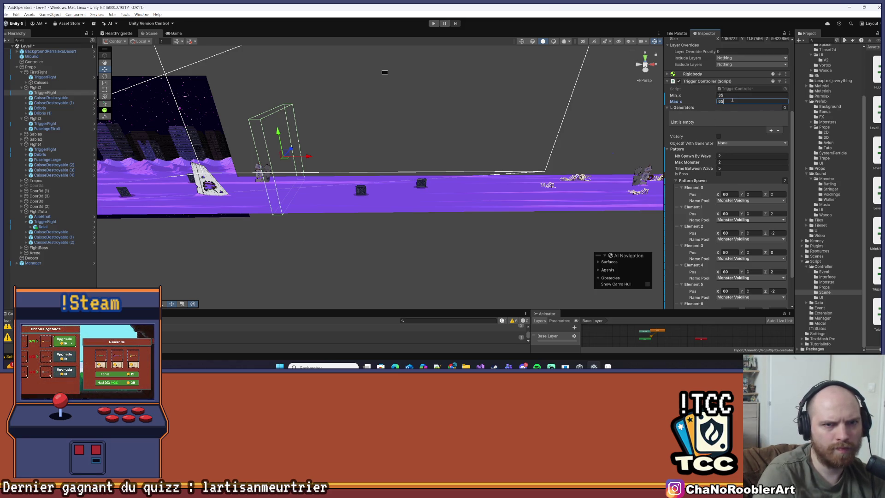
drag(288, 207, 161, 224)
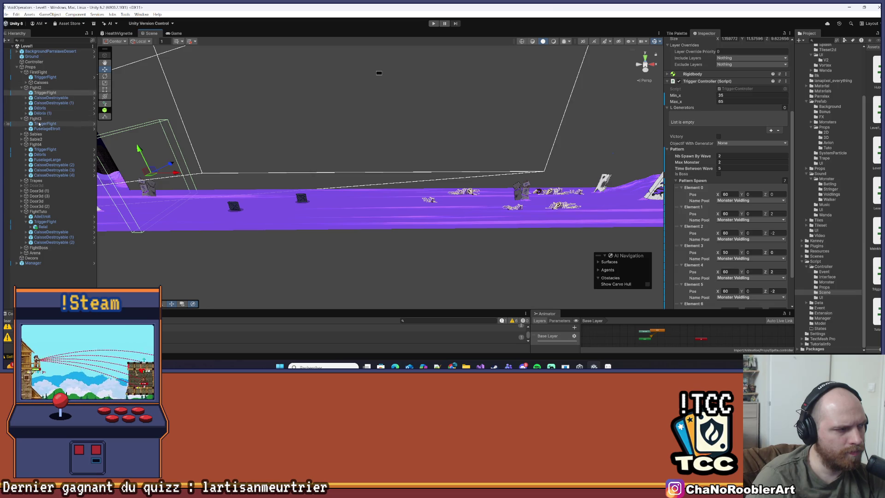
click(22, 253)
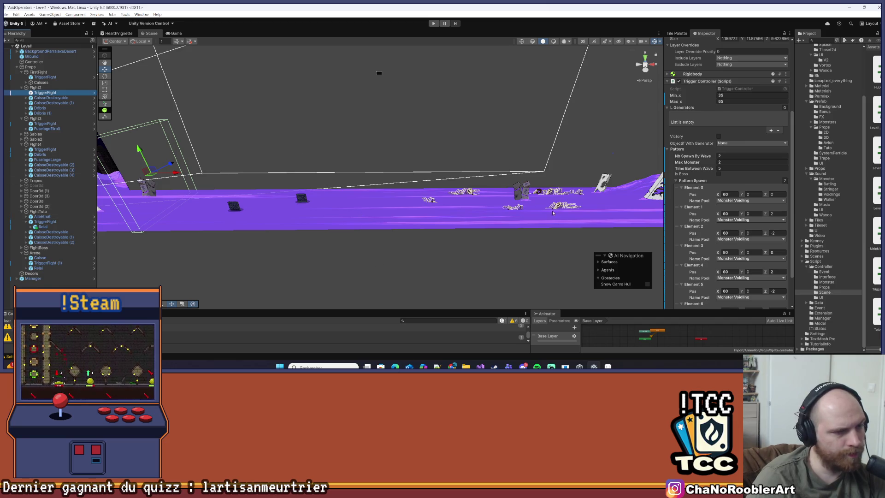
- Inspect Débris (1), TrapeOsWidth2_2, AlleEtroit, the FightTuto and Arena triggers, and FuselageEtroit
click(526, 189)
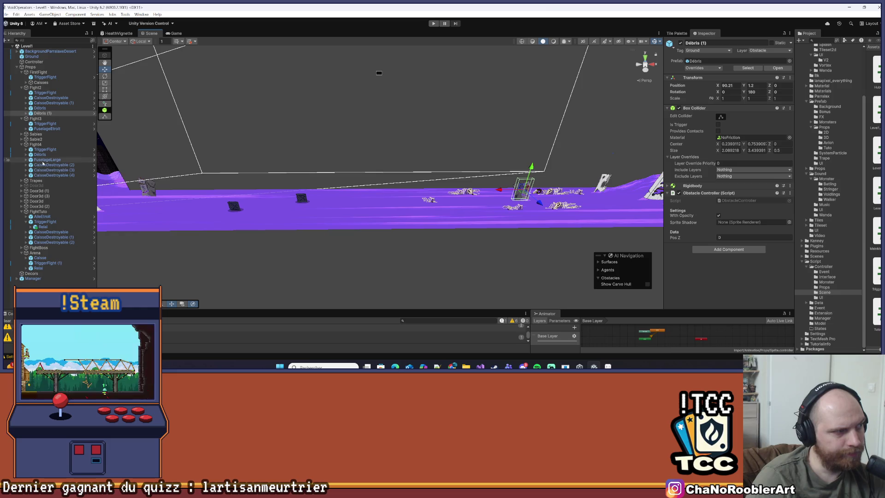
click(470, 194)
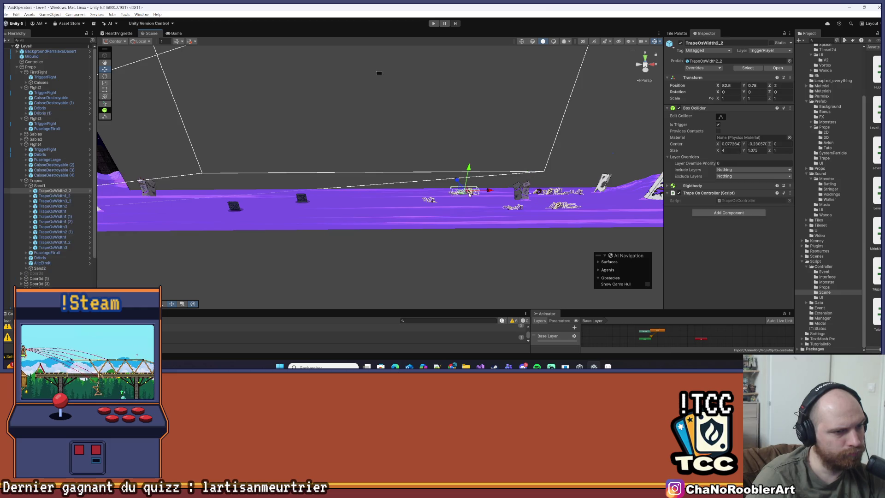
click(368, 207)
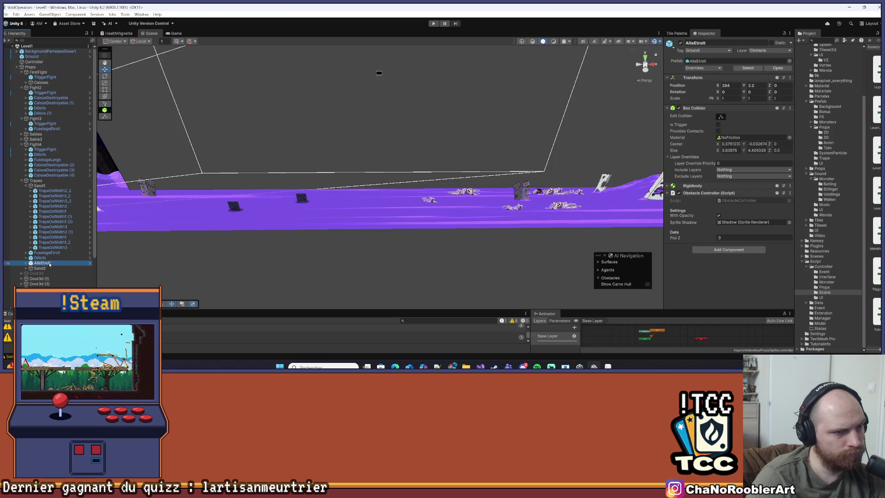
drag(383, 203, 153, 182)
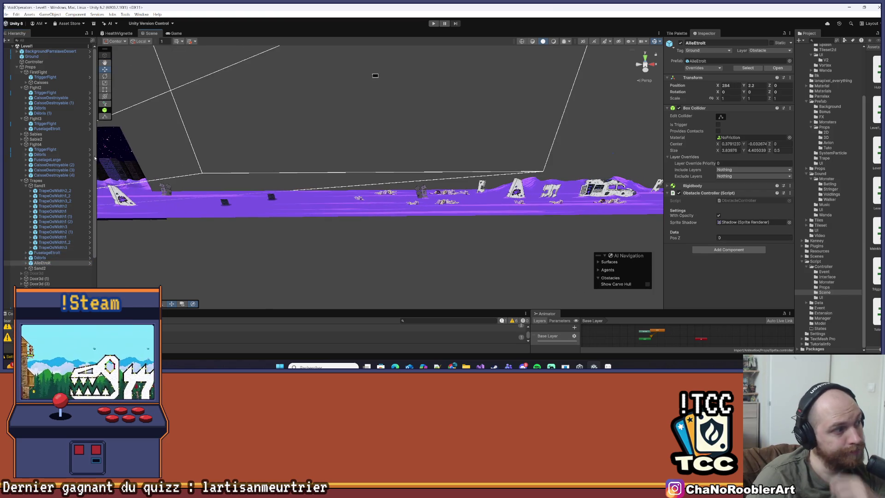
scroll(47, 158, down, 4)
click(48, 250)
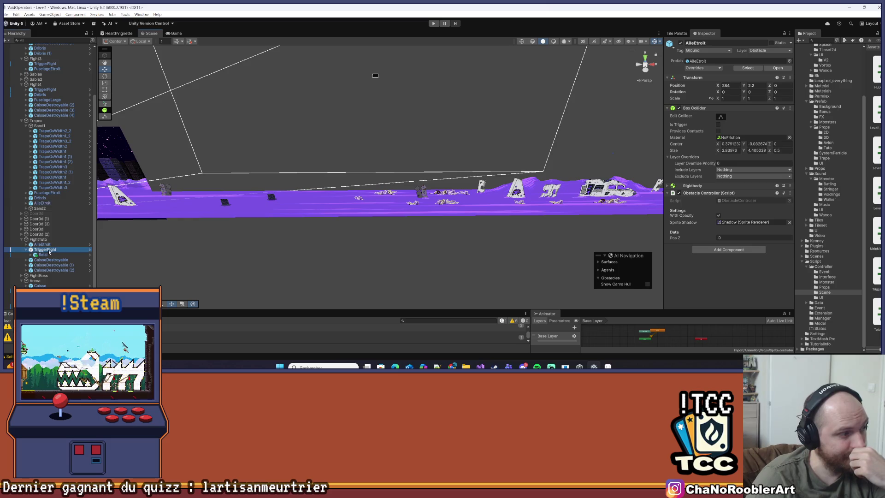
click(46, 296)
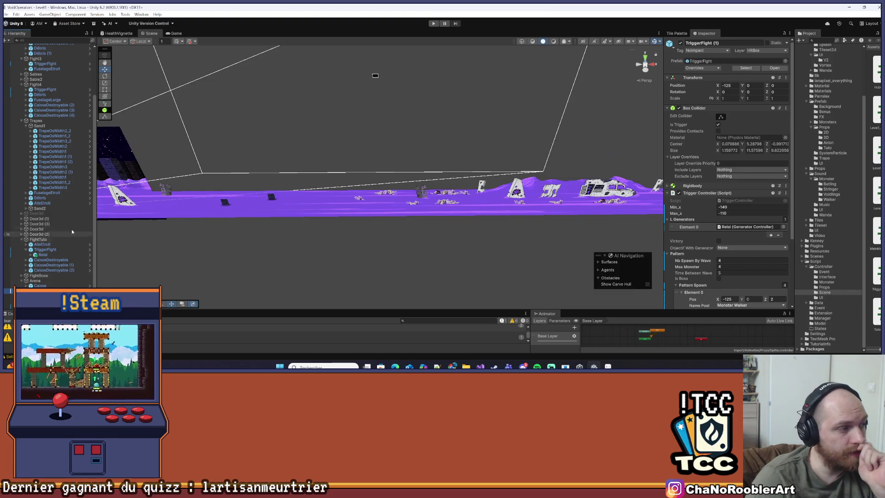
click(49, 193)
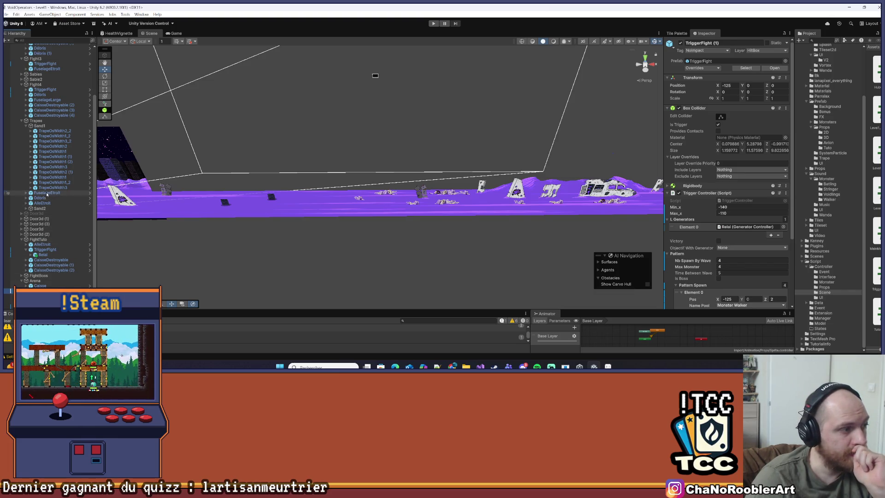
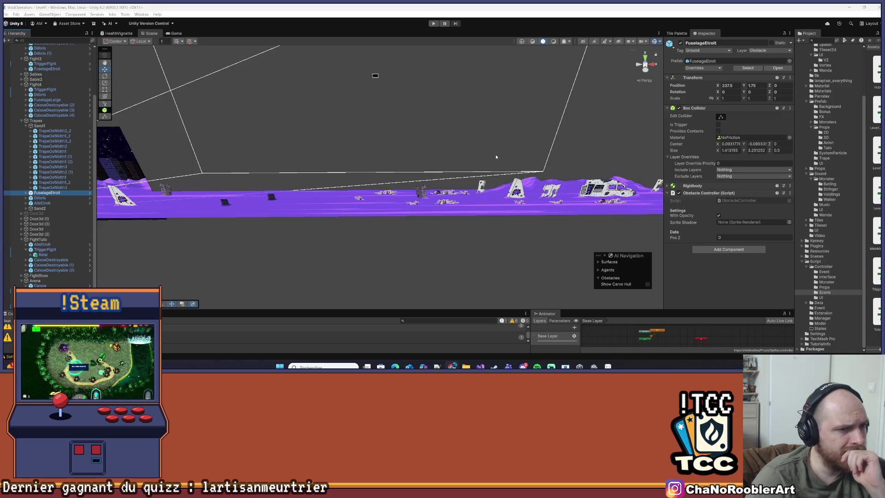
- Inspect the FuselageEtroit obstacle, the Sand2 trap group and TriggerFight (1) in the Hierarchy
scroll(400, 168, up, 3)
click(395, 203)
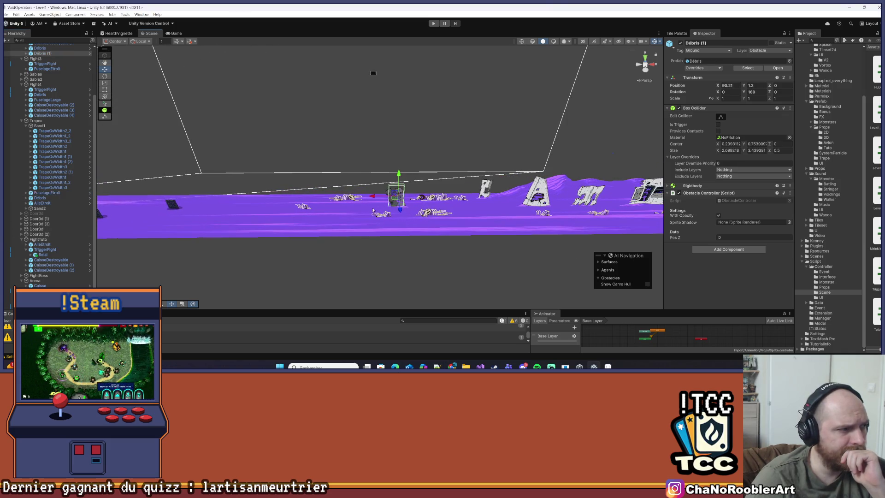
click(43, 193)
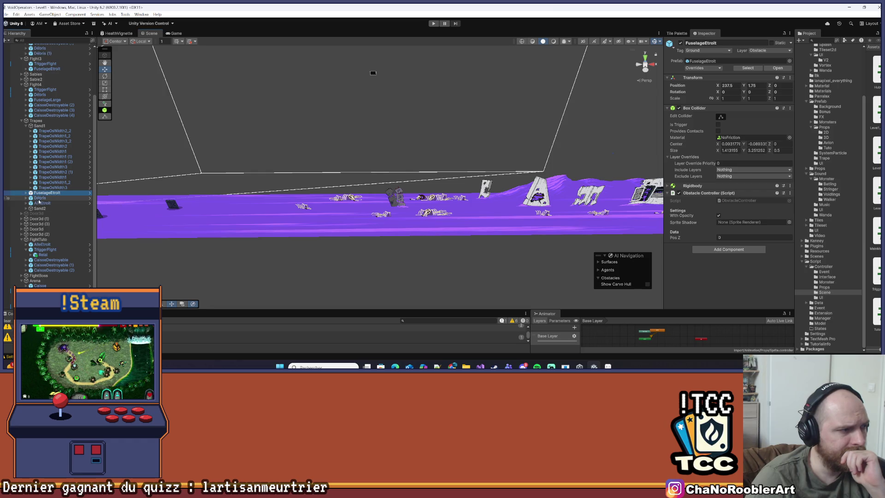
click(39, 203)
click(38, 209)
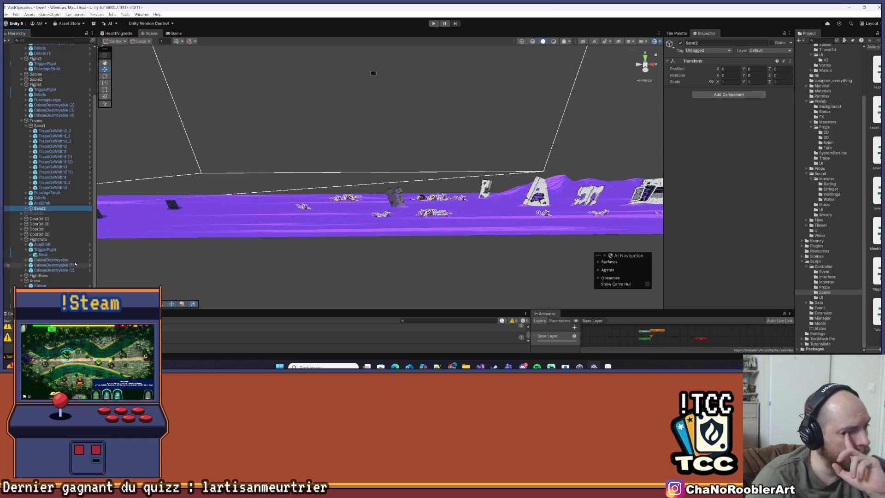
click(48, 290)
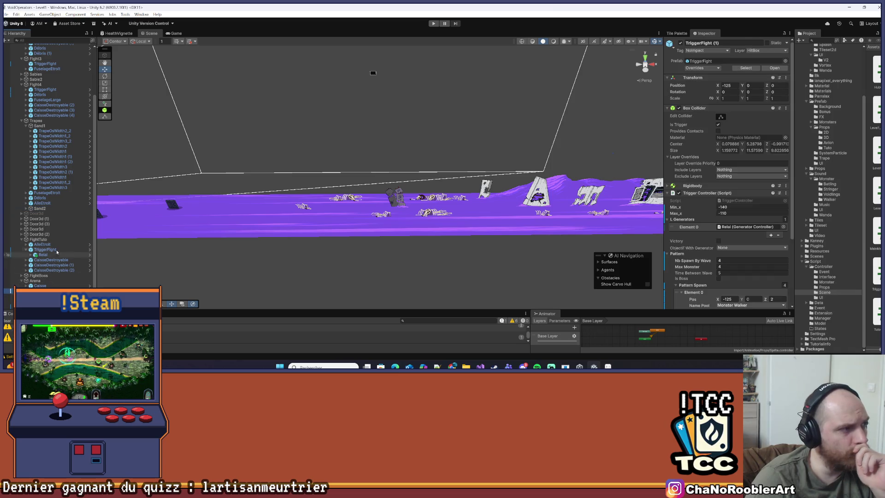
scroll(33, 138, up, 3)
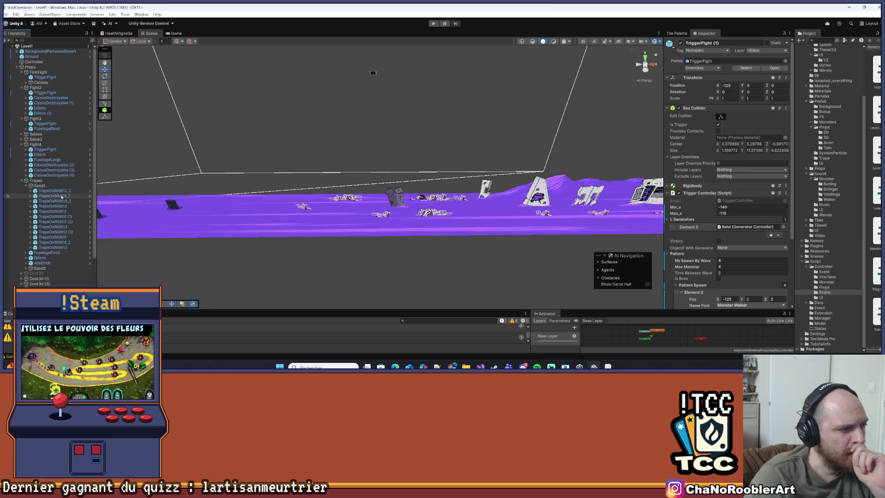
click(46, 253)
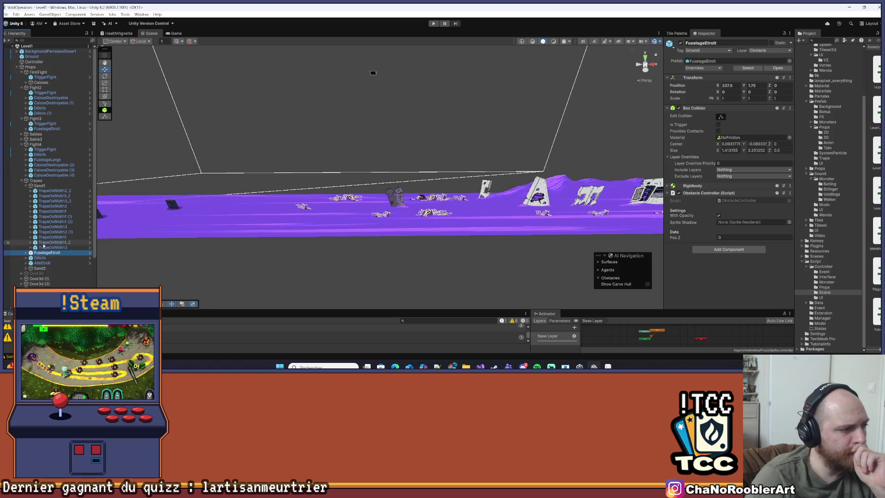
scroll(43, 246, down, 4)
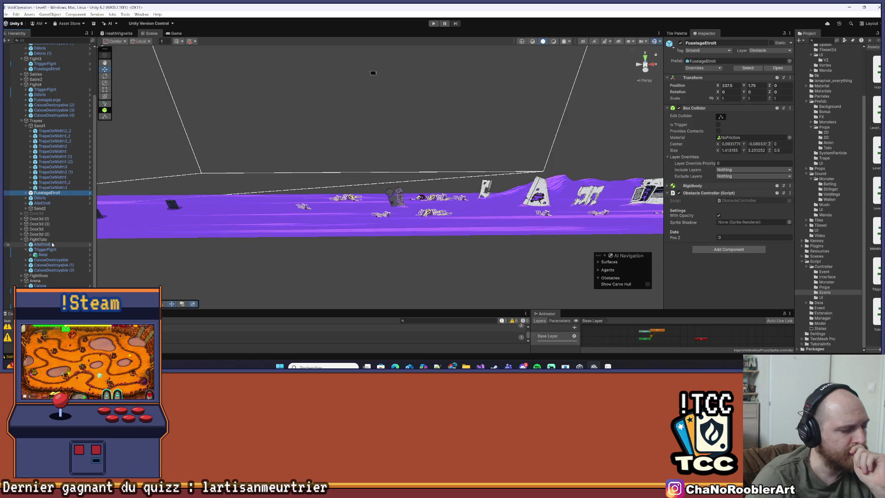
scroll(21, 282, up, 2)
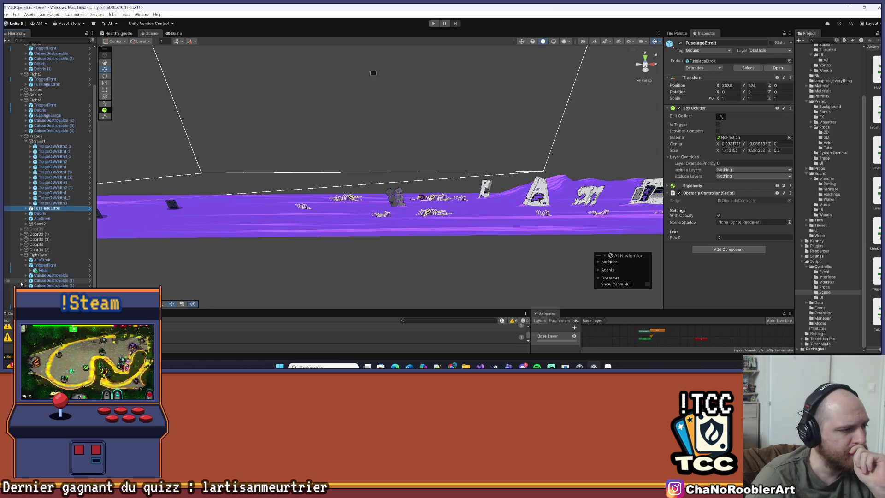
scroll(42, 226, up, 3)
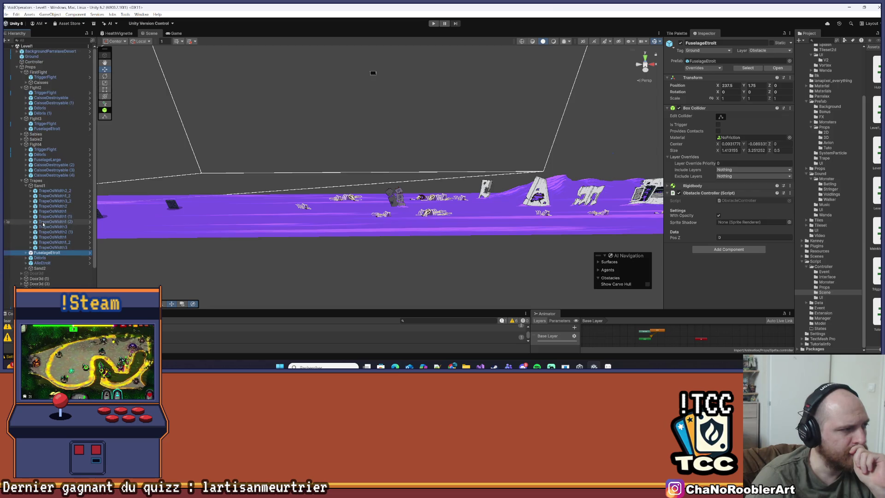
- Expand Sables and select TriggerVortex, comparing it with Fight2's TriggerFight settings
click(26, 134)
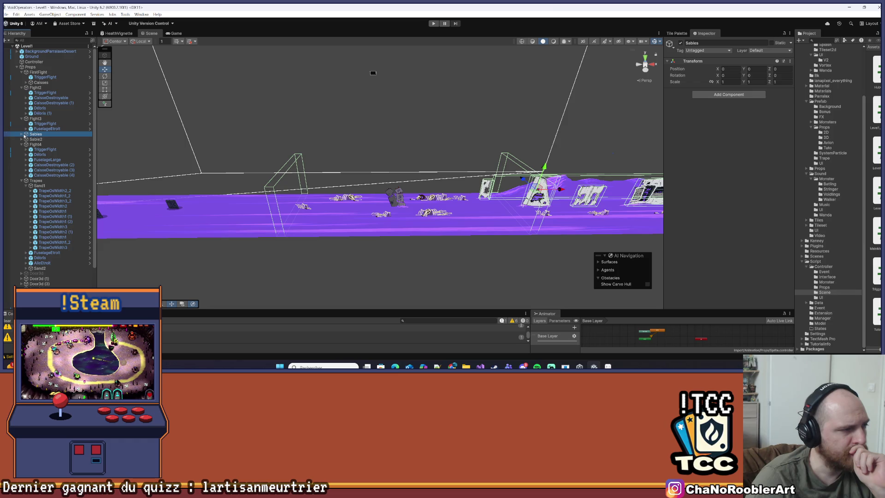
click(21, 134)
click(51, 149)
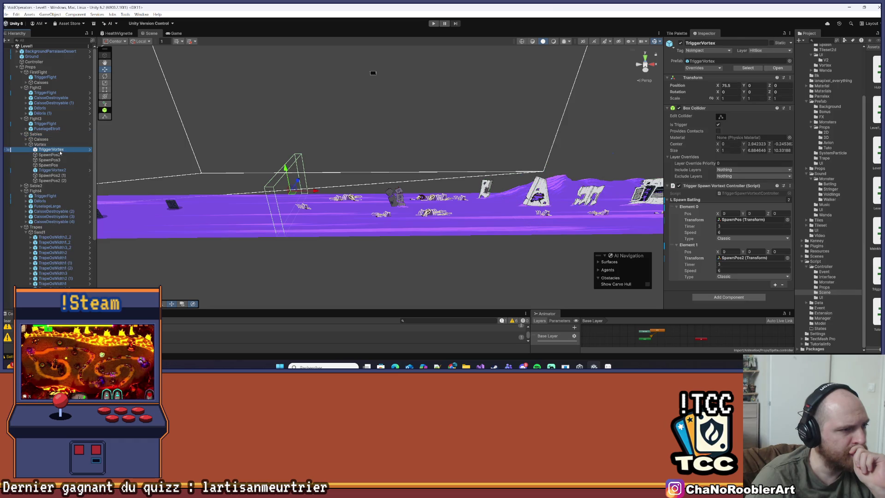
drag(190, 190, 327, 201)
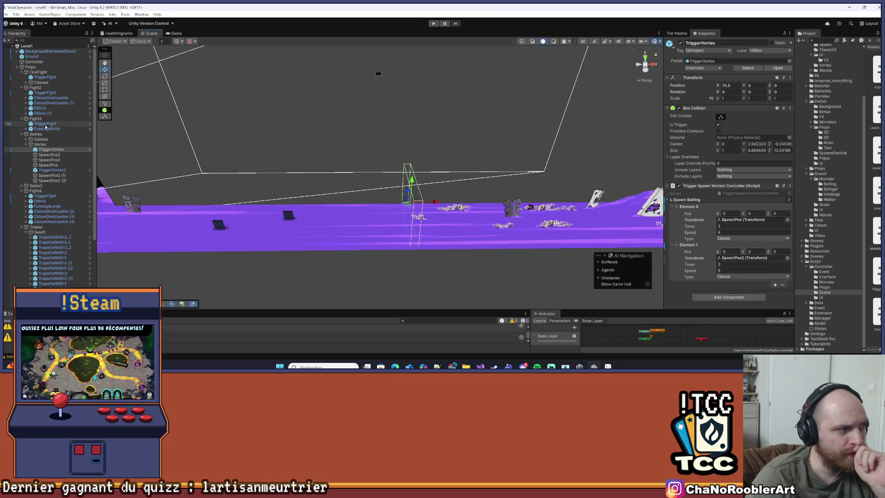
click(53, 93)
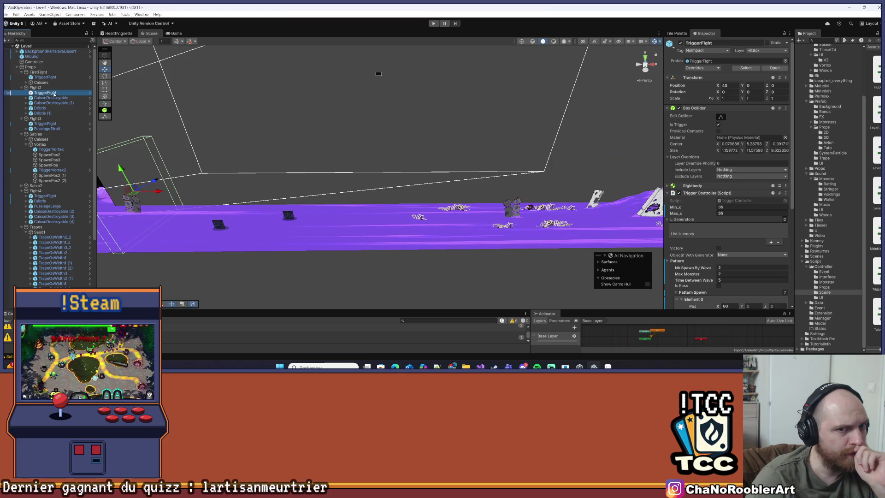
click(47, 150)
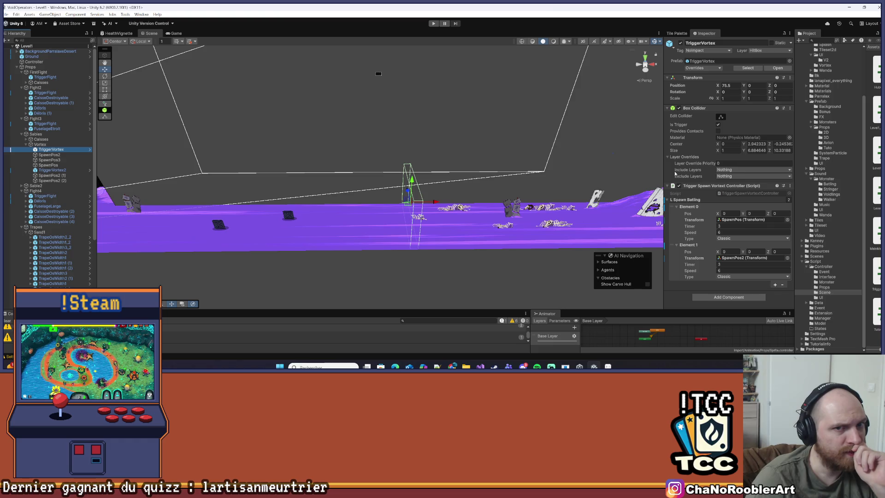
- Set TriggerVortex's Position X to 65, then deselect it and collapse Props
click(737, 86)
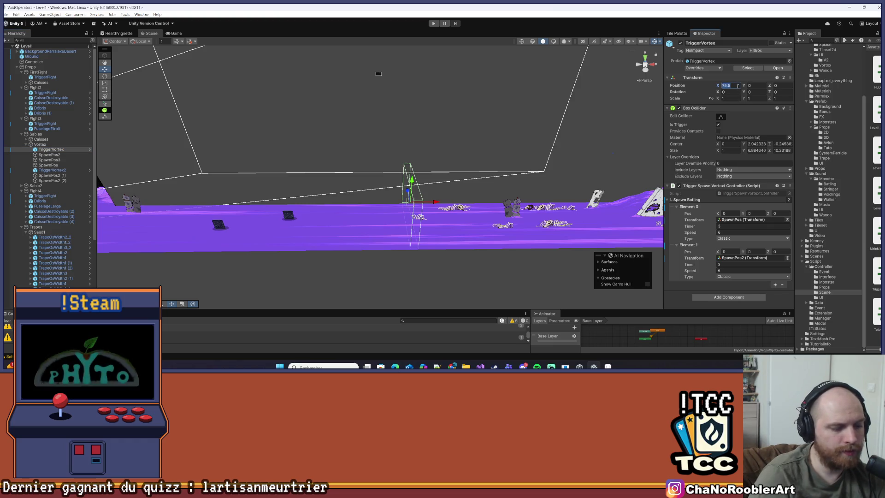
text(65)
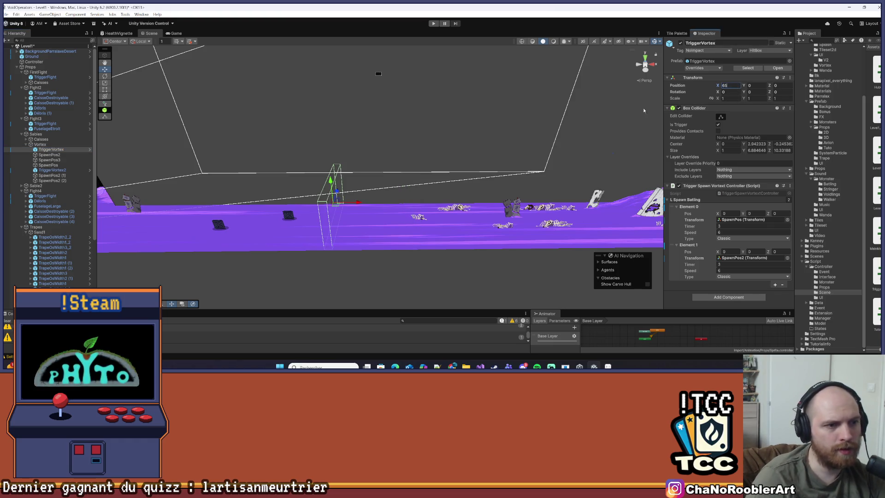
click(538, 161)
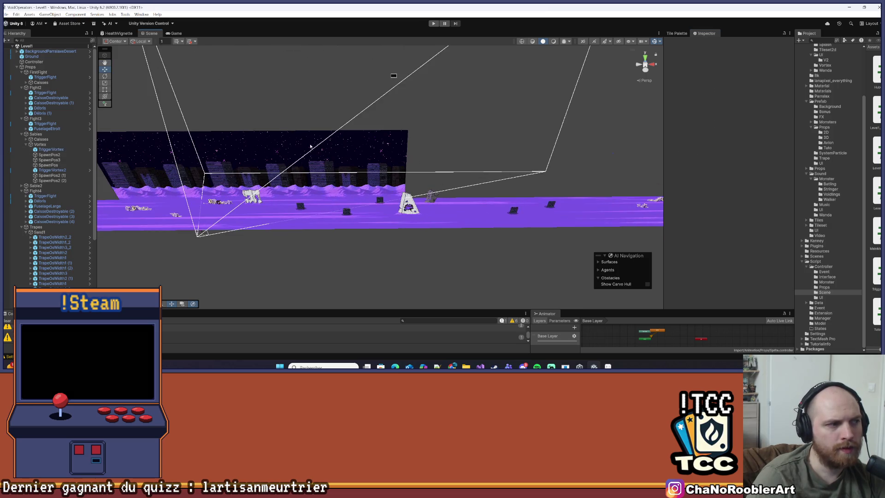
click(17, 67)
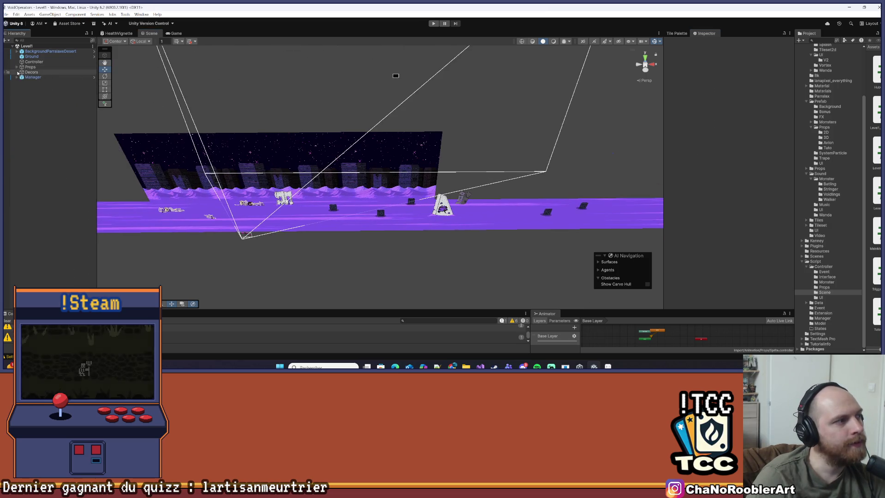
- Play-test Level1 by running right, jumping and turning back through the cactus fights, then stop play mode
click(432, 24)
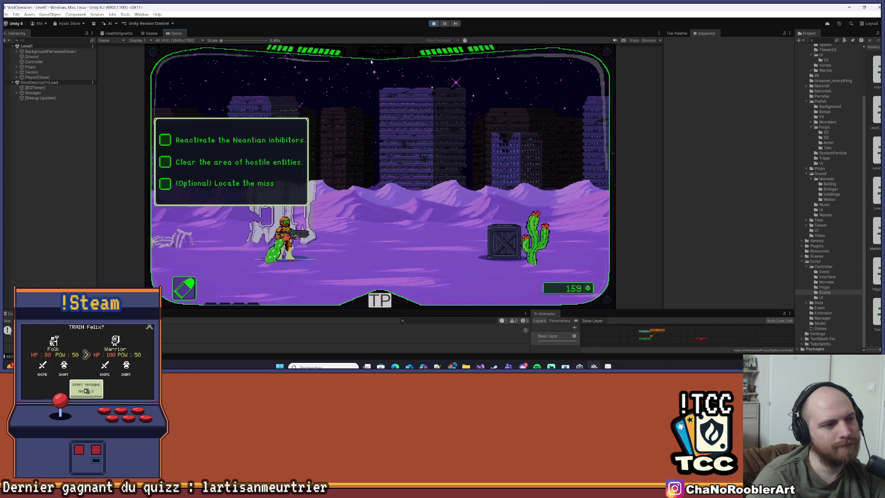
key(d)
key(d)
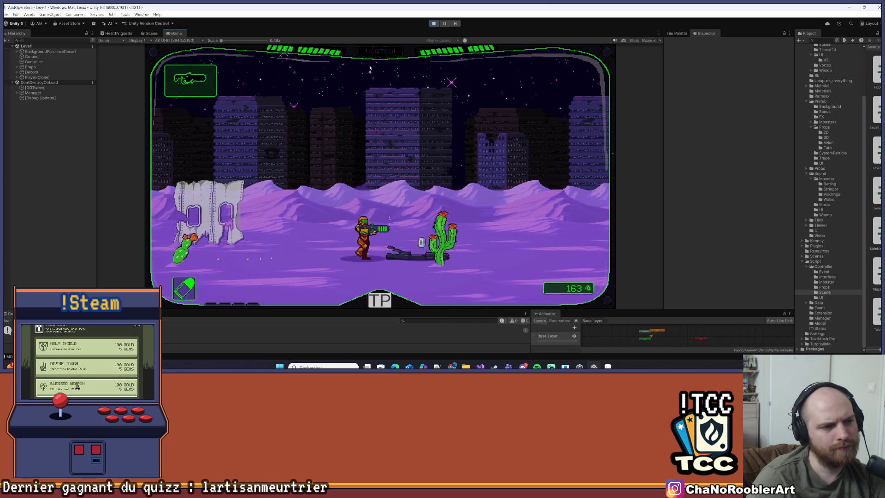
key(d)
key(space)
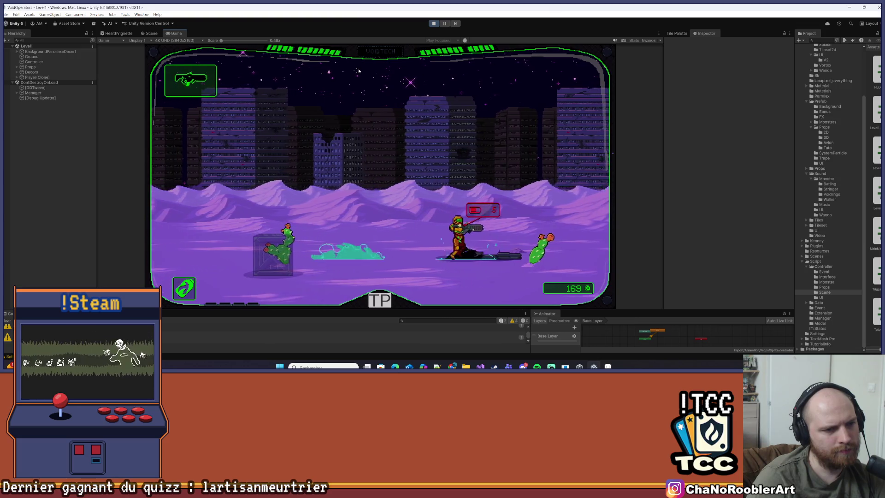
key(Left)
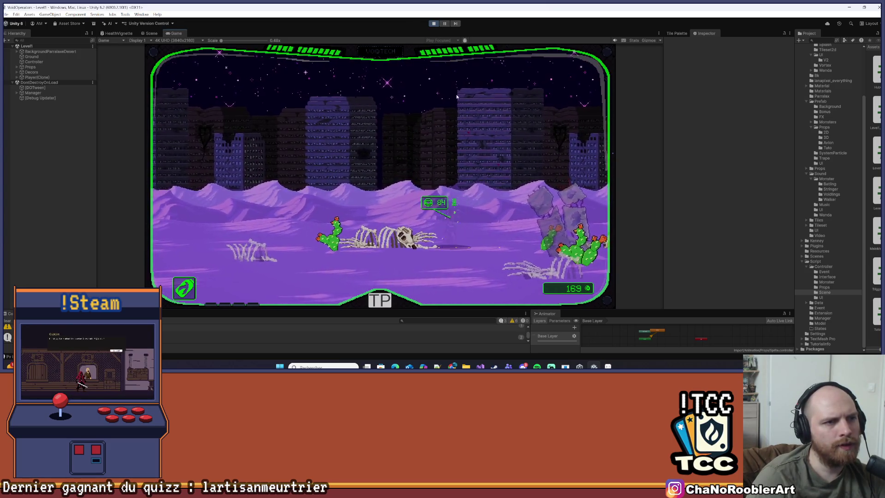
click(434, 23)
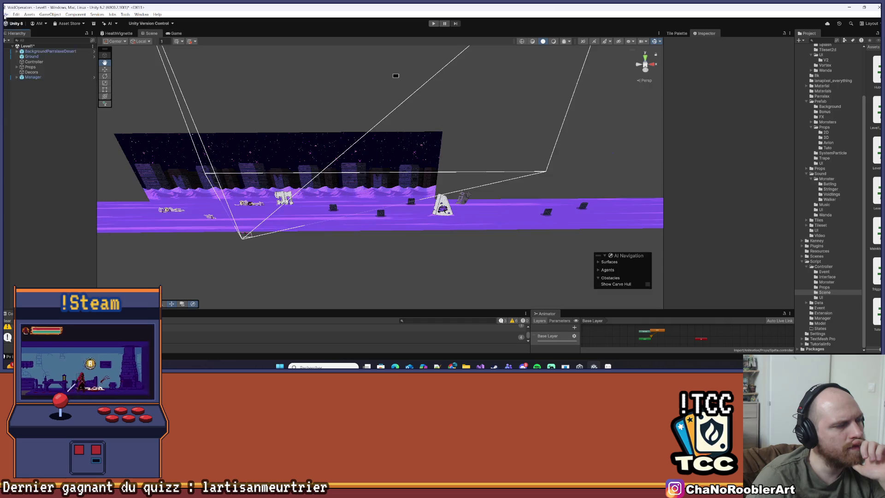
click(7, 15)
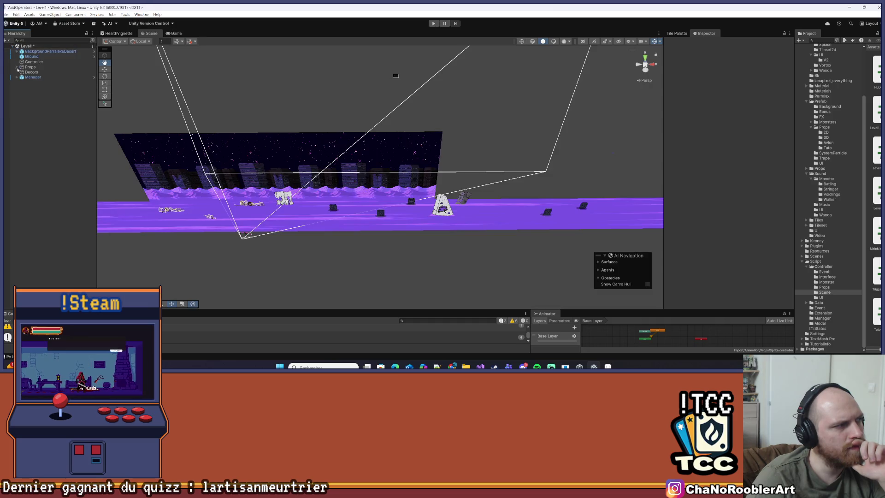
- Set Fight2's TriggerFight Time Between Wave to 3 and save the Level1 scene
click(17, 78)
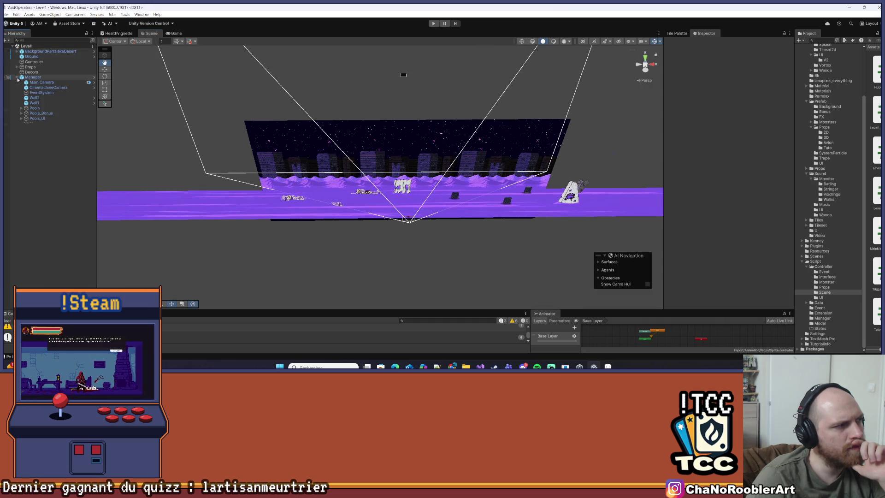
click(16, 68)
click(16, 68)
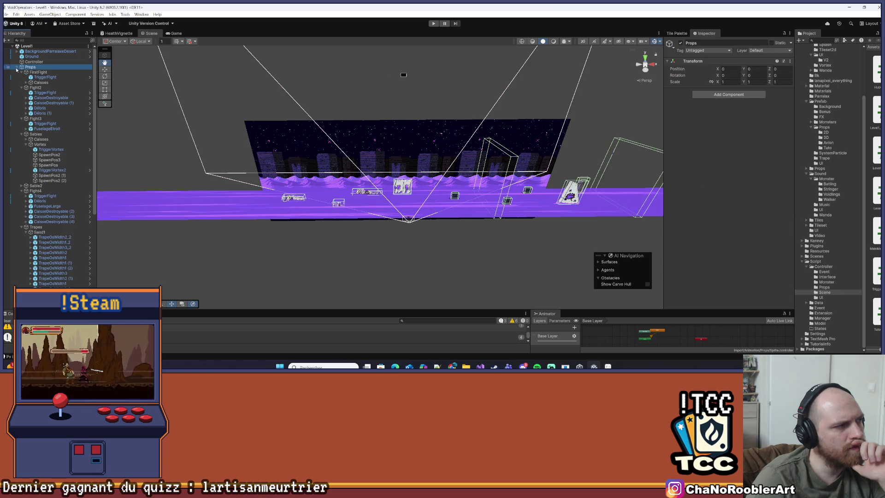
click(39, 93)
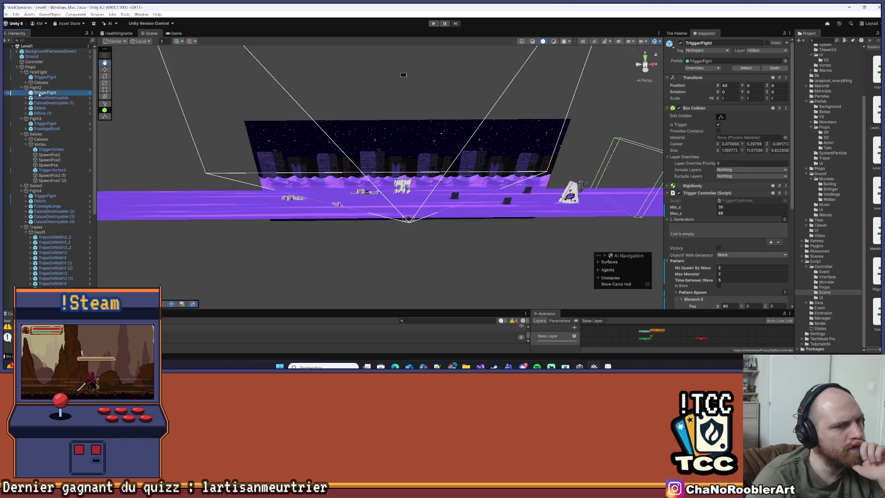
double_click(40, 93)
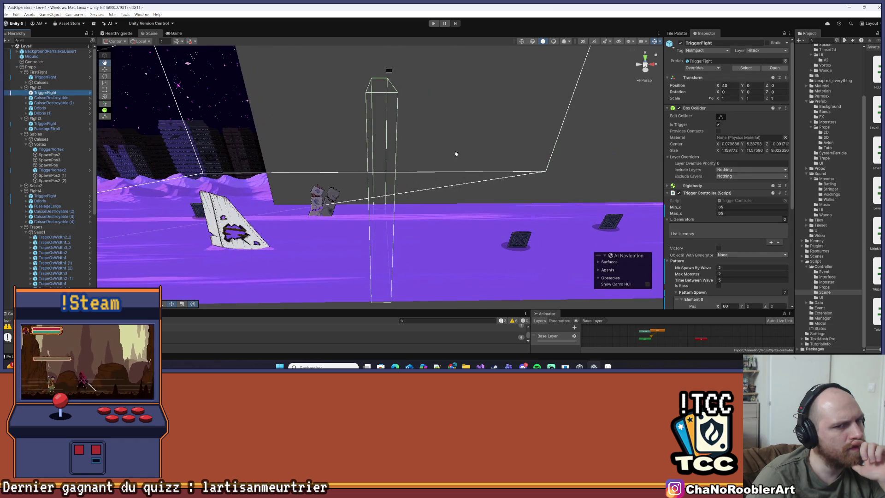
scroll(749, 209, down, 5)
scroll(738, 198, down, 3)
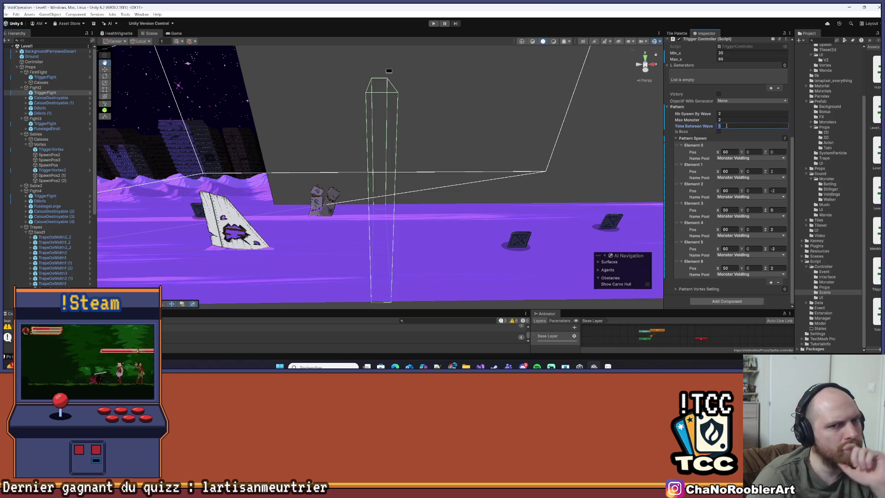
click(726, 126)
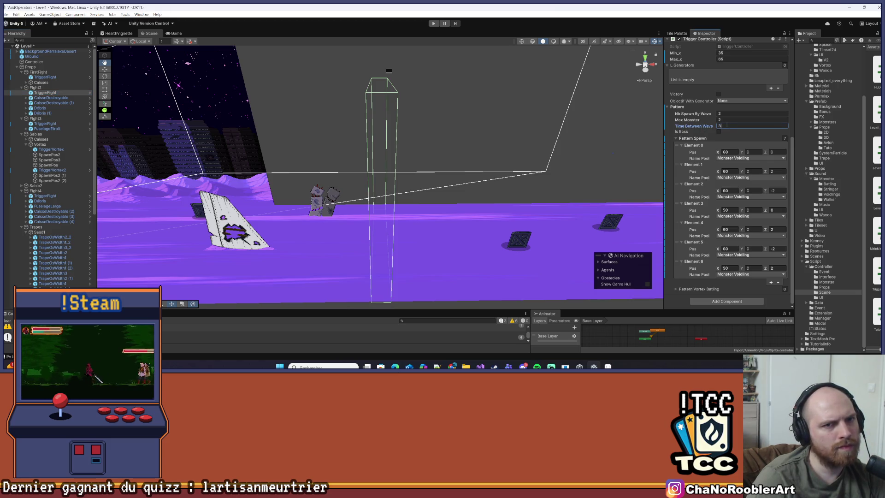
key(ctrl+s)
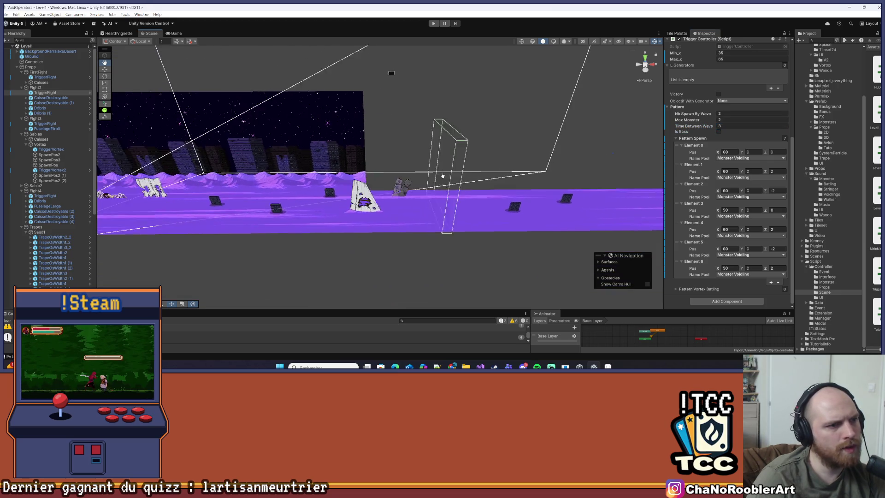
- Check the first fight trigger's wave timing, save again and collapse Props
click(45, 77)
scroll(709, 152, up, 1)
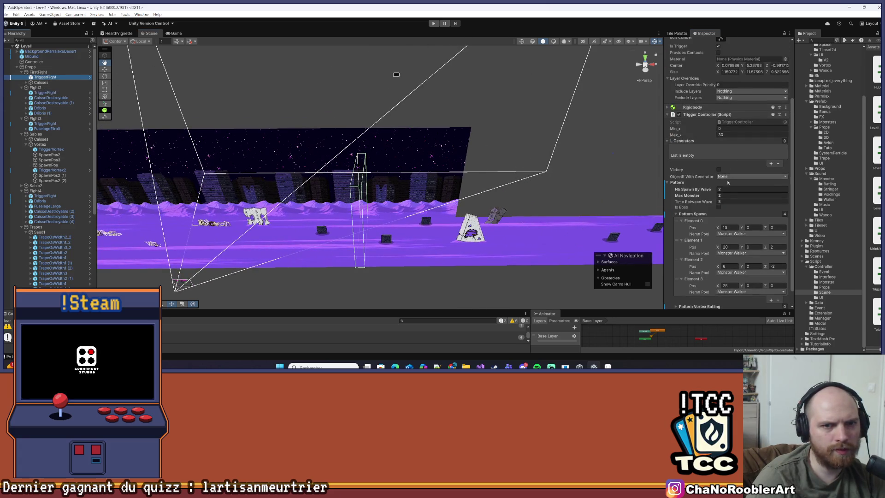
key(ctrl+s)
mouse_move(419, 127)
mouse_down()
mouse_move(413, 120)
mouse_move(452, 212)
mouse_move(340, 112)
mouse_move(134, 75)
mouse_up()
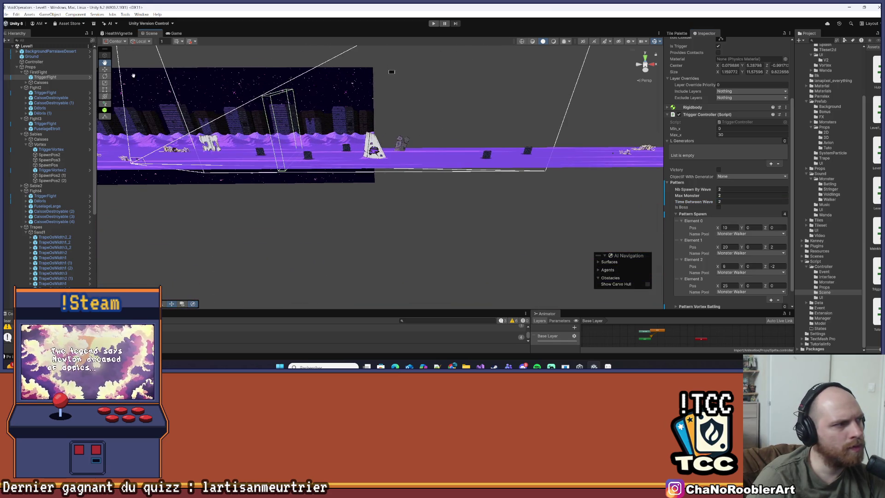
click(17, 67)
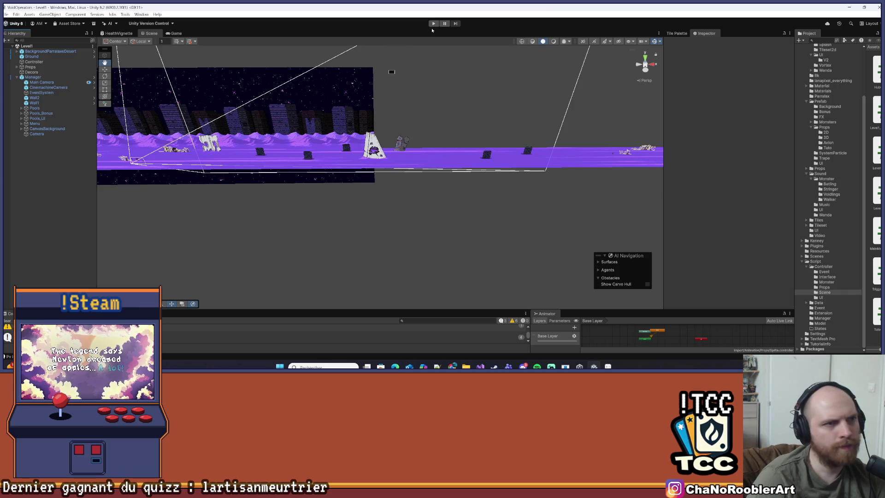
- Play-test Level1 through the desert fight, stop play mode and save the scene with File > Save
click(433, 24)
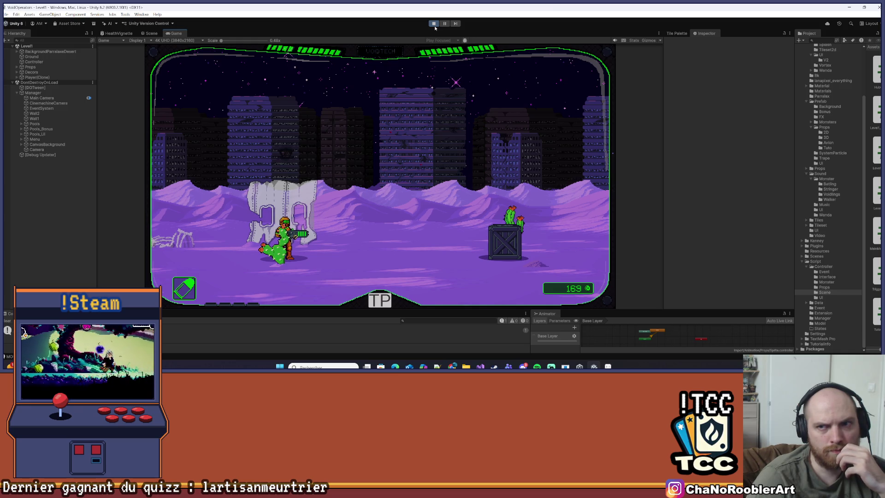
click(383, 112)
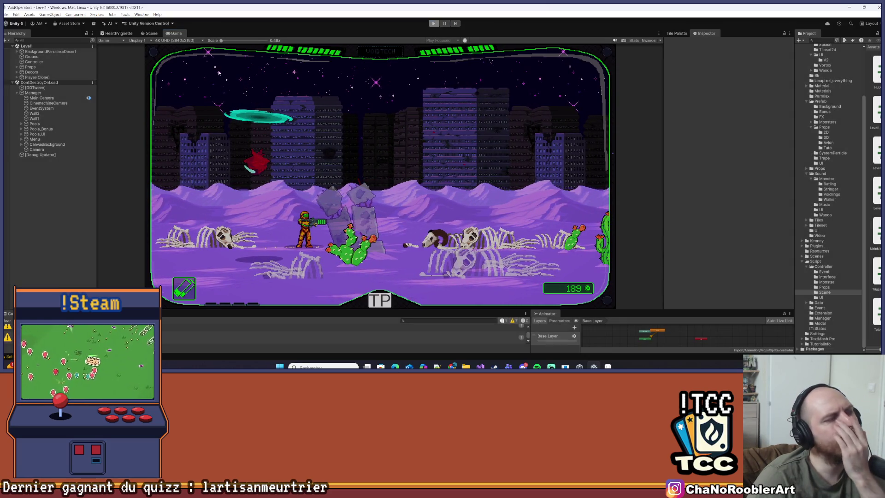
key(ctrl+p)
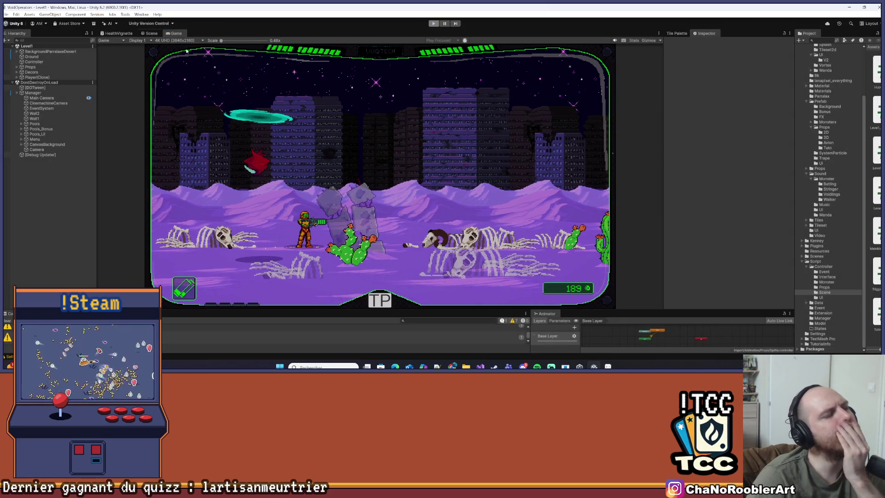
click(6, 14)
click(15, 44)
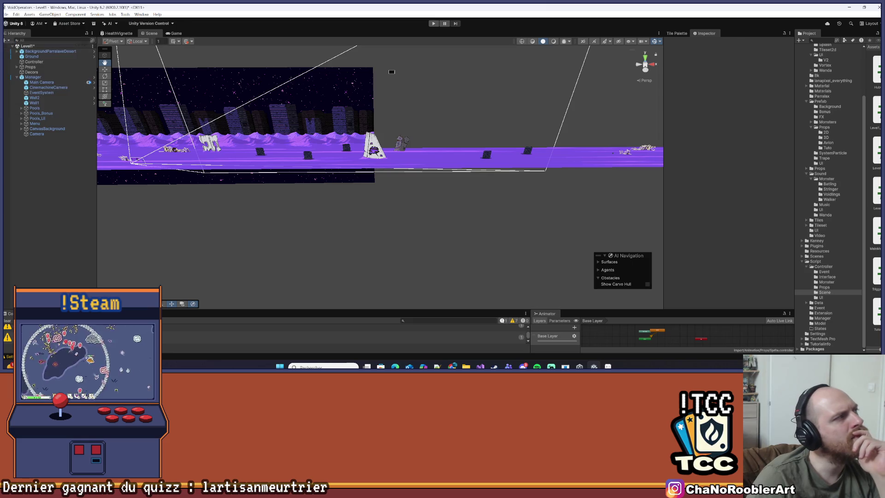
- Pan the Scene view to reframe the level strip and expand Props in the Hierarchy
mouse_move(311, 157)
mouse_down()
mouse_move(286, 154)
mouse_move(322, 155)
mouse_move(259, 154)
mouse_up()
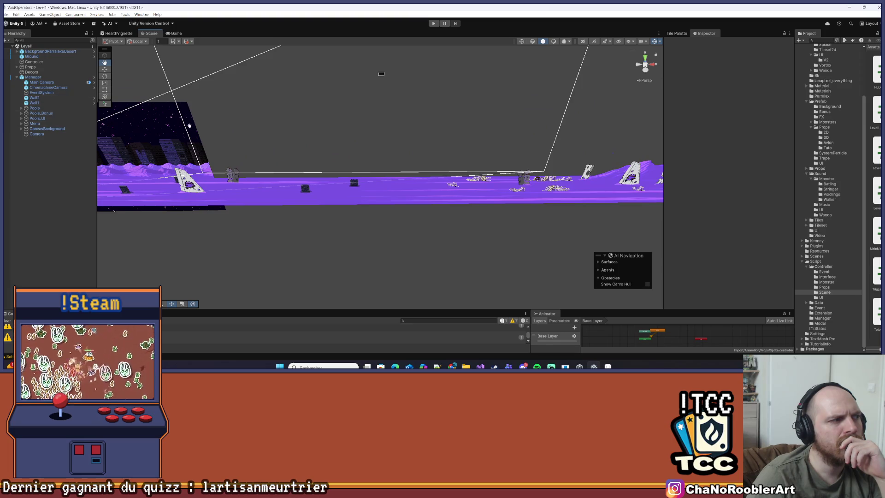
mouse_move(190, 126)
mouse_down()
mouse_move(336, 162)
mouse_move(355, 214)
mouse_move(385, 207)
mouse_move(115, 114)
mouse_up()
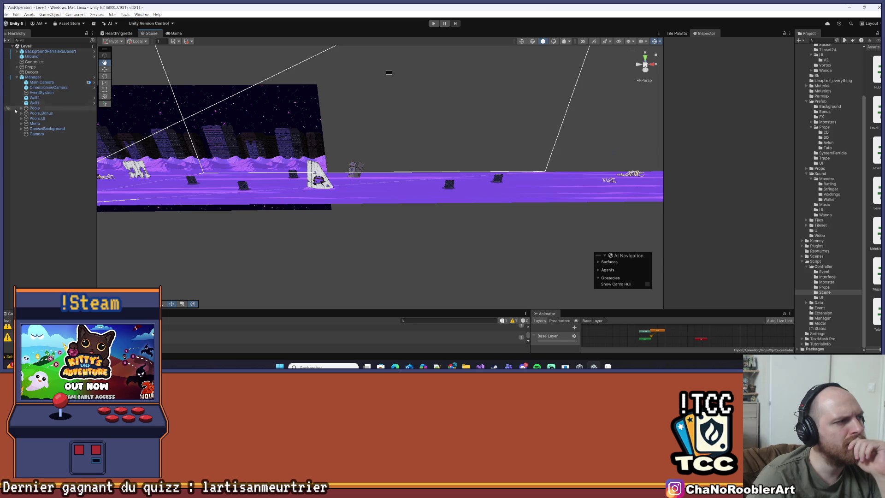
click(17, 68)
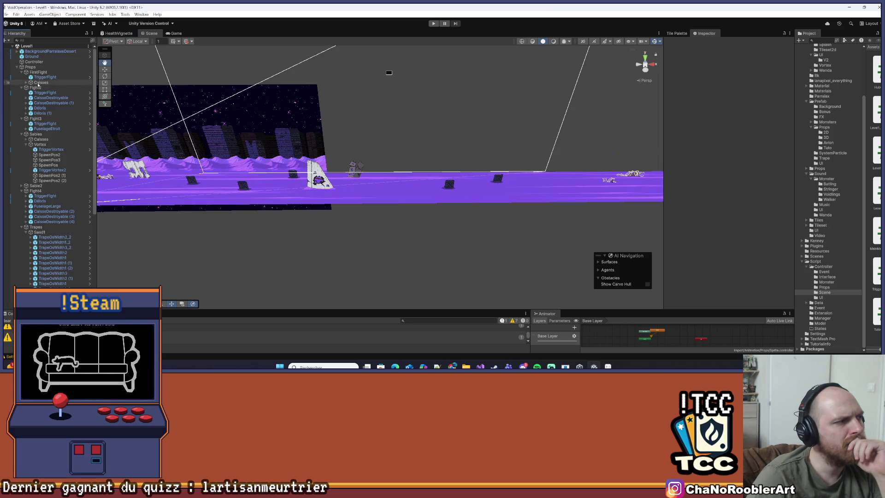
- Frame Fight2's TriggerFight and the CaisseDestroyable (1) crate in view, then clear the selection
double_click(39, 94)
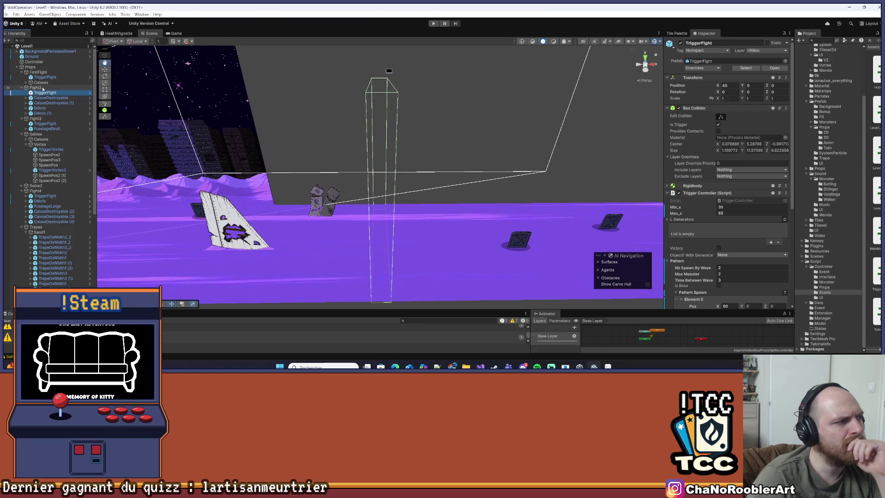
key(Down)
key(Down)
key(f)
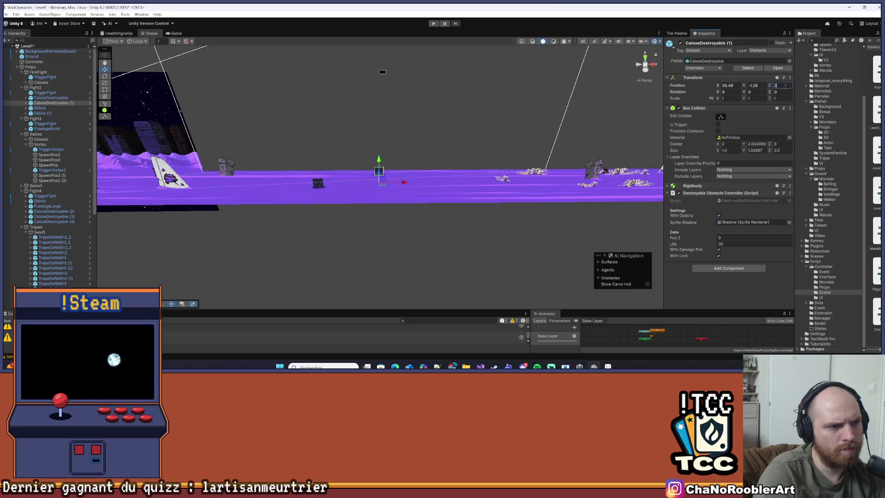
click(424, 235)
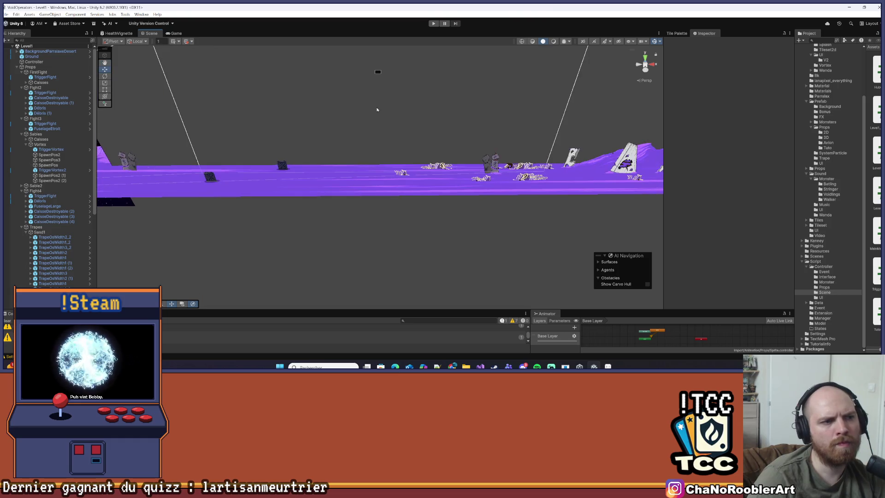
- Pan and zoom along the level to the skeleton traps and select TrapeOsWidth3
mouse_move(403, 154)
mouse_down()
mouse_move(220, 135)
mouse_move(255, 149)
mouse_up()
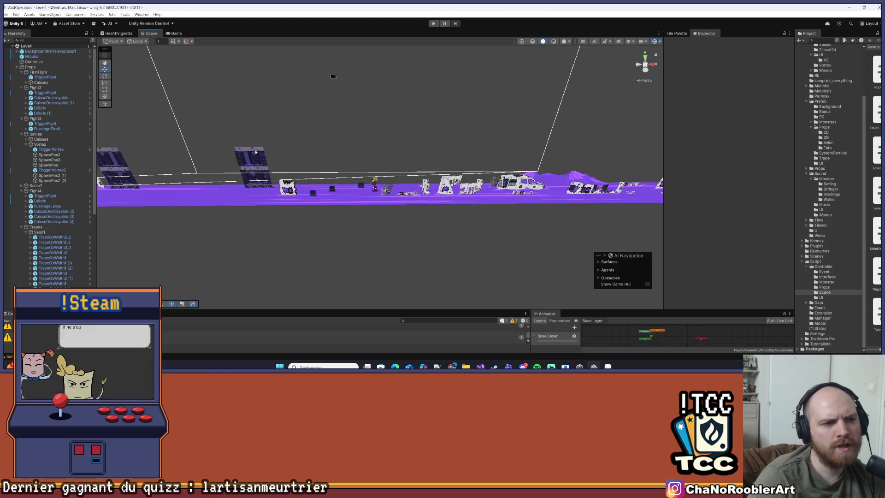
mouse_move(326, 137)
mouse_down()
mouse_move(475, 165)
mouse_move(144, 151)
mouse_up()
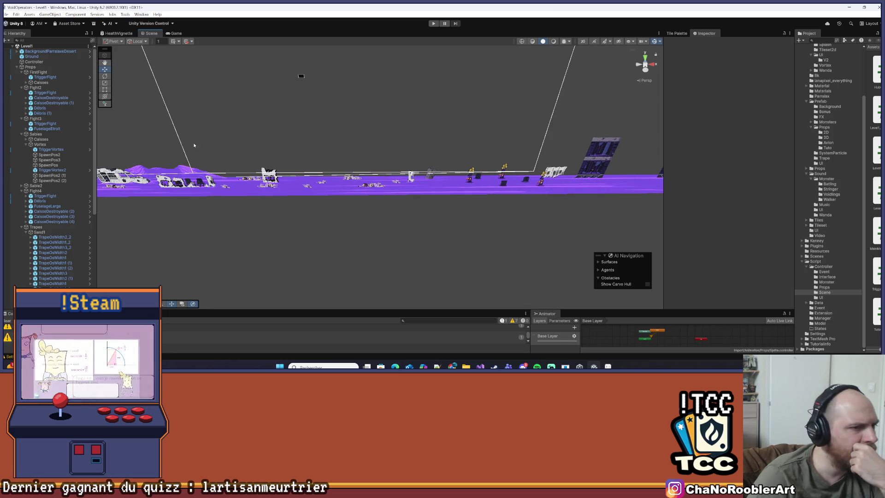
drag(338, 137, 446, 203)
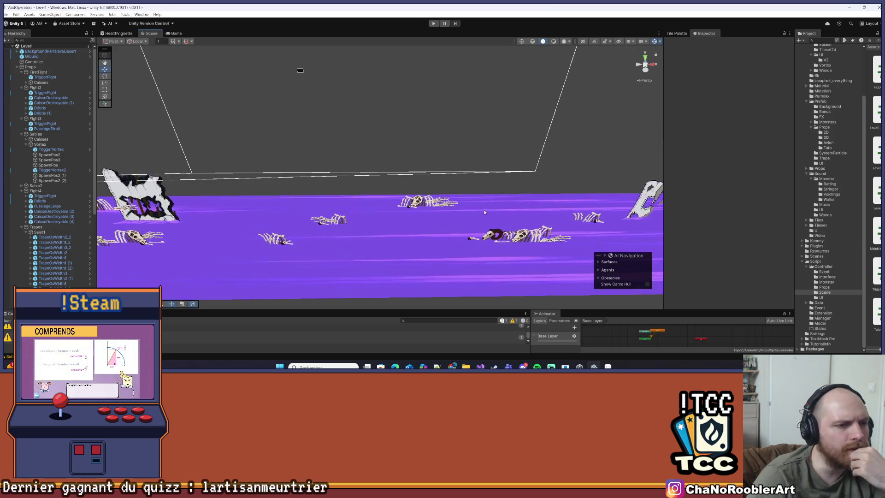
click(402, 221)
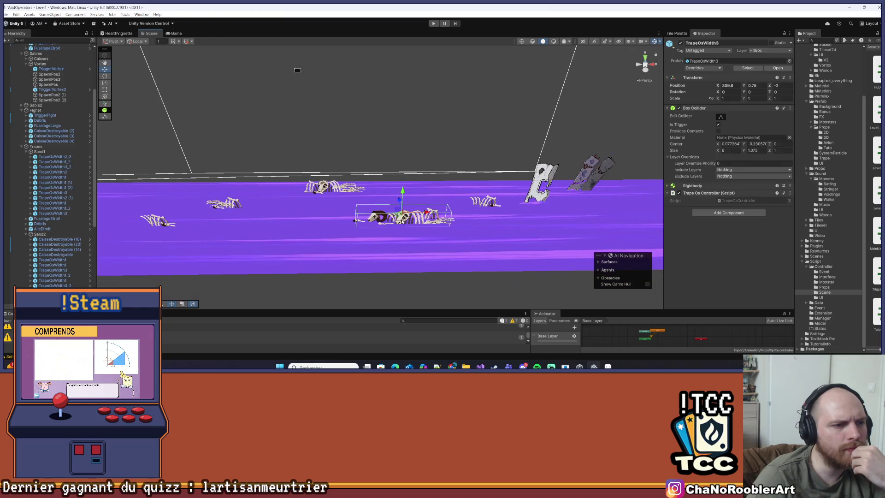
- Put TrapeOsWidth1_2 on the HitBox layer for this object only and apply the override to its prefab
click(242, 206)
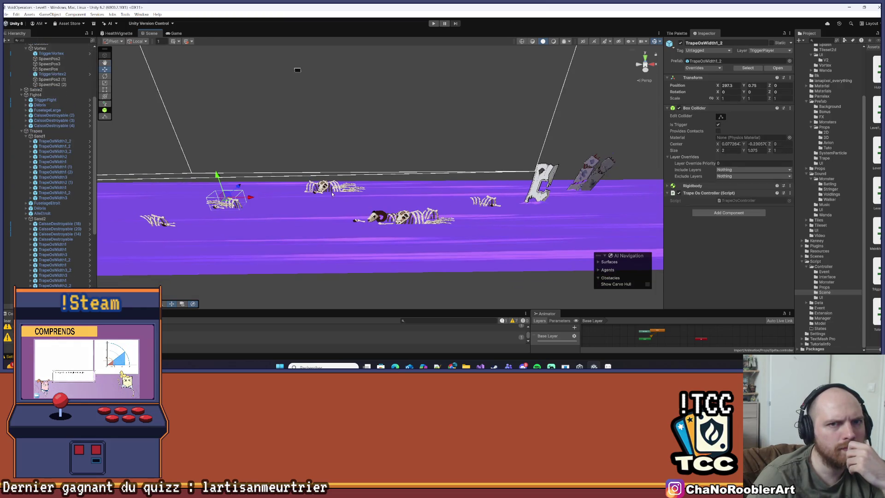
click(763, 50)
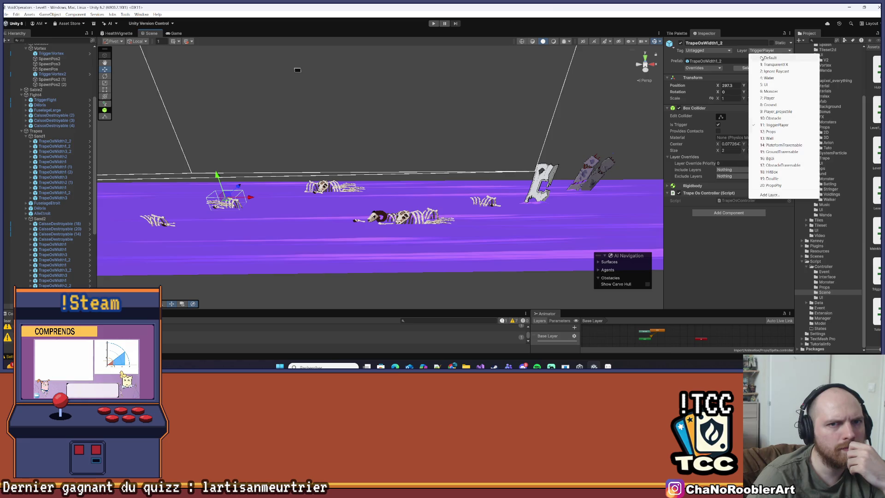
click(773, 172)
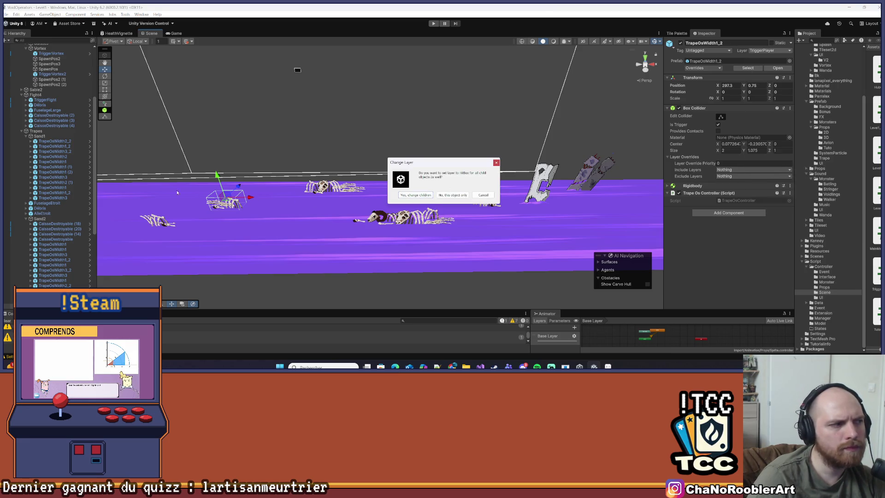
click(496, 163)
scroll(70, 266, down, 3)
click(70, 249)
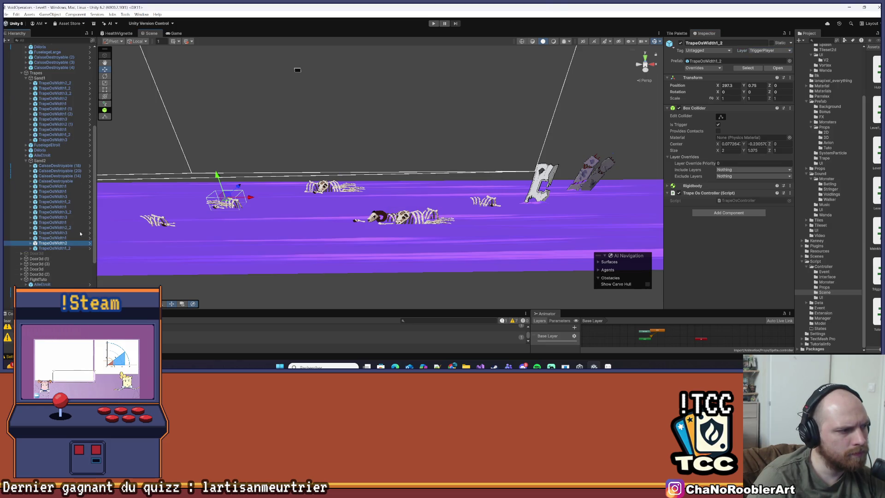
click(768, 50)
click(771, 172)
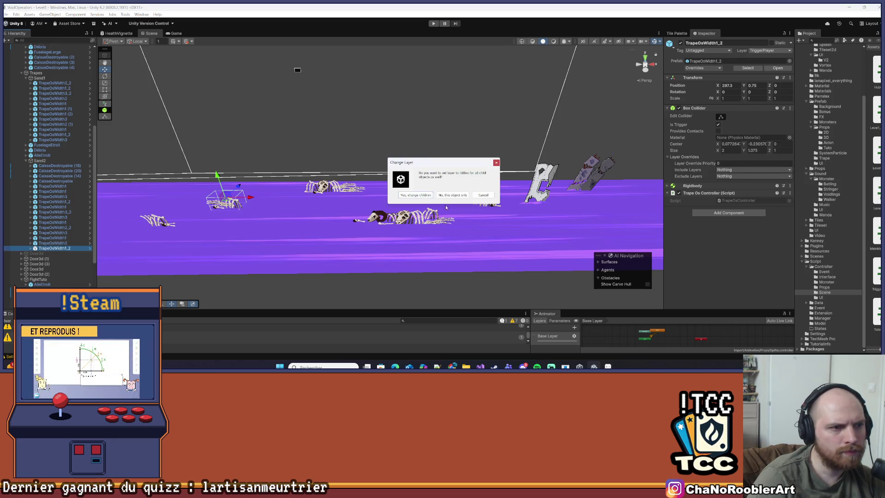
click(445, 196)
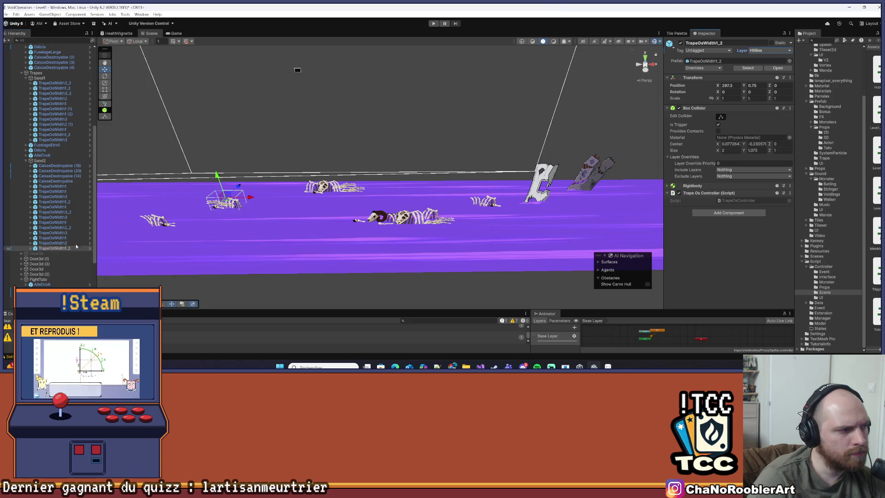
click(691, 68)
click(761, 102)
- Put TrapeOsWidth2 on the HitBox layer for this object only and apply the override to its prefab
click(325, 186)
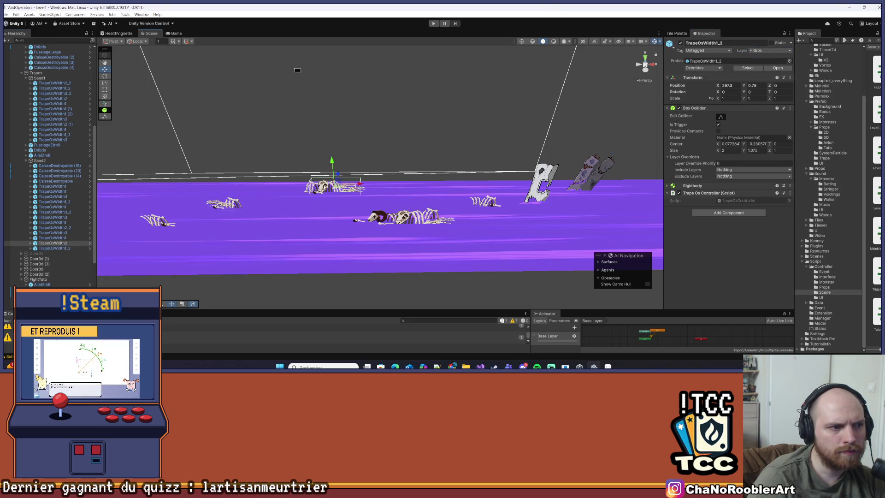
click(770, 51)
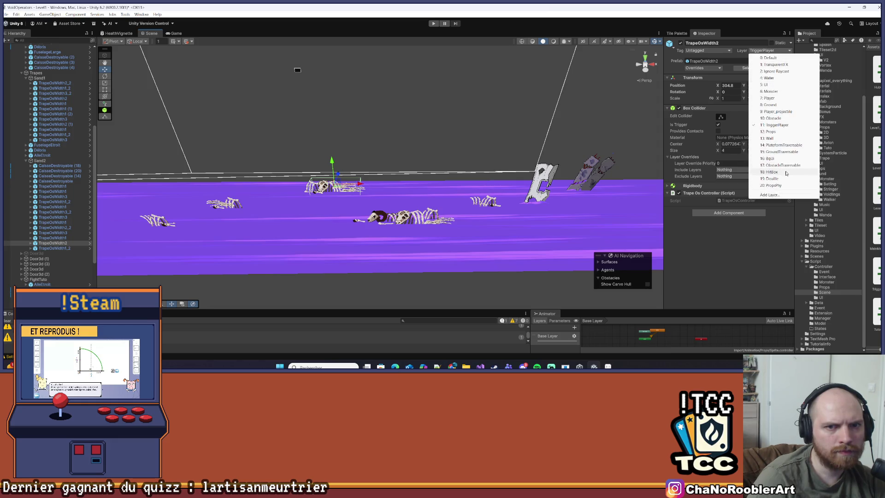
click(787, 172)
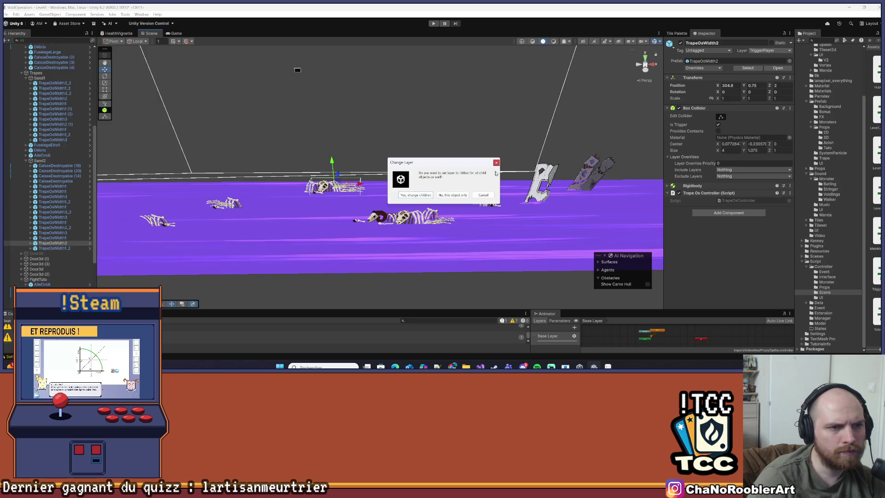
click(450, 196)
click(712, 69)
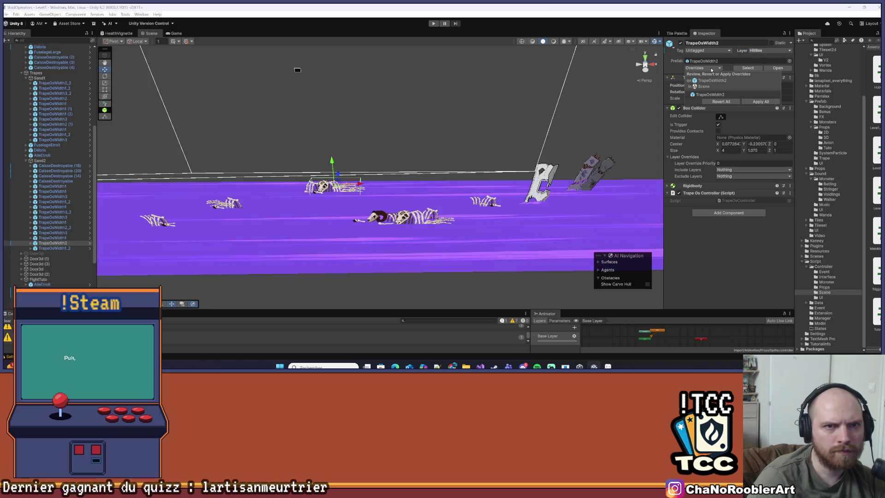
click(755, 107)
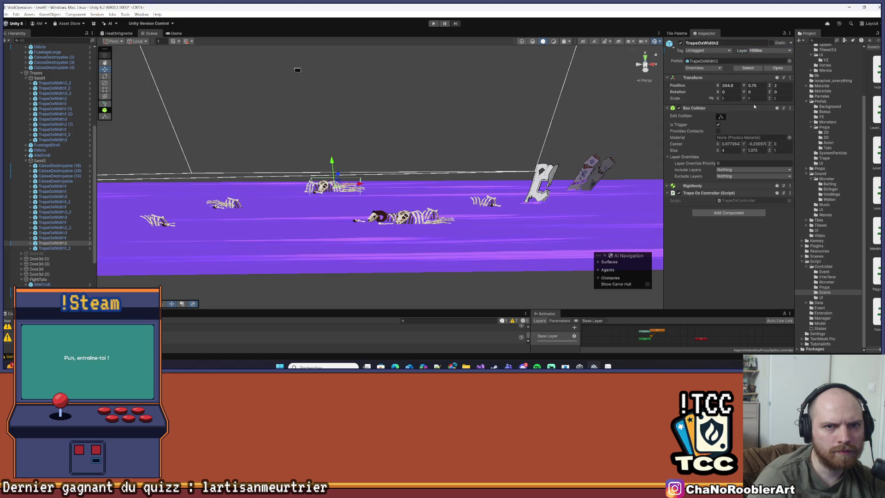
- Select the TrapeOsWidth1 trap and its skeleton Sprite child
click(488, 201)
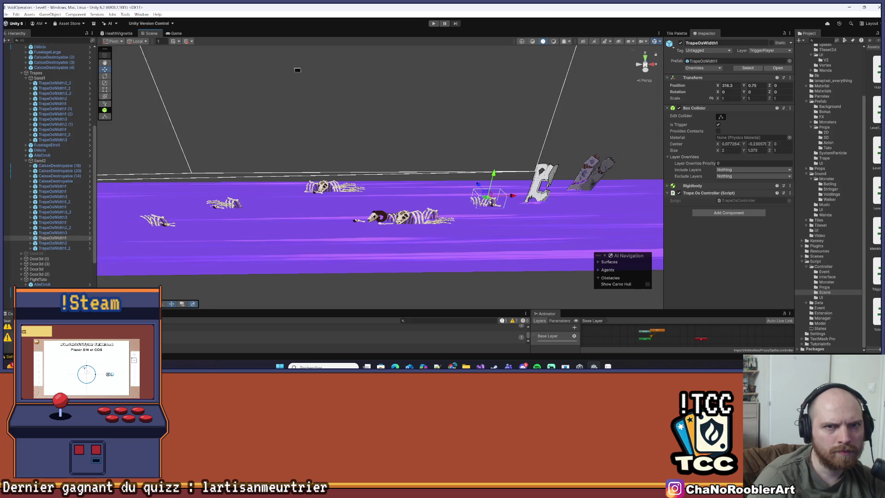
click(379, 217)
click(378, 216)
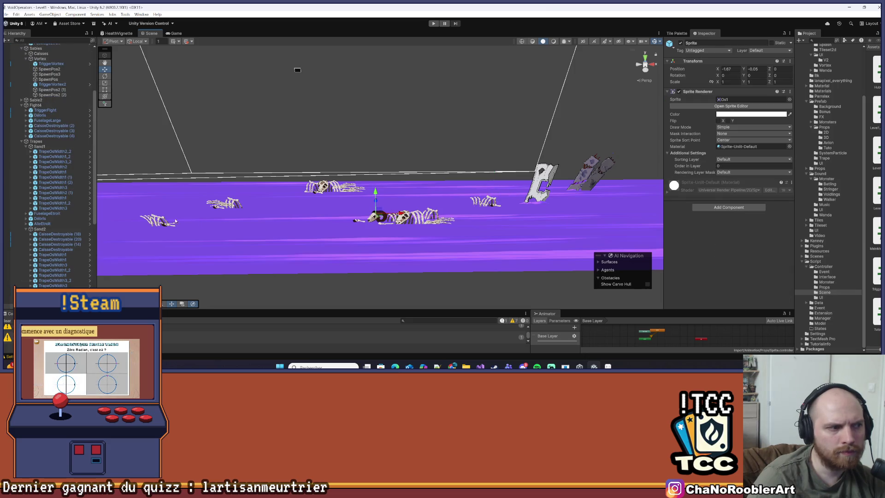
- Look over the ground and the TrapeOsWidth1, 1_2, 3 and 3_2 bone traps, then pan back toward the start
click(159, 227)
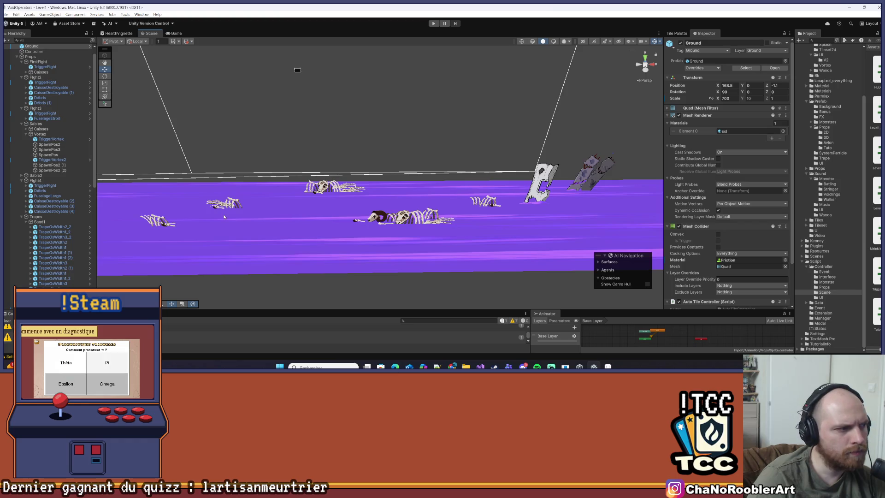
scroll(160, 227, down, 1)
click(189, 220)
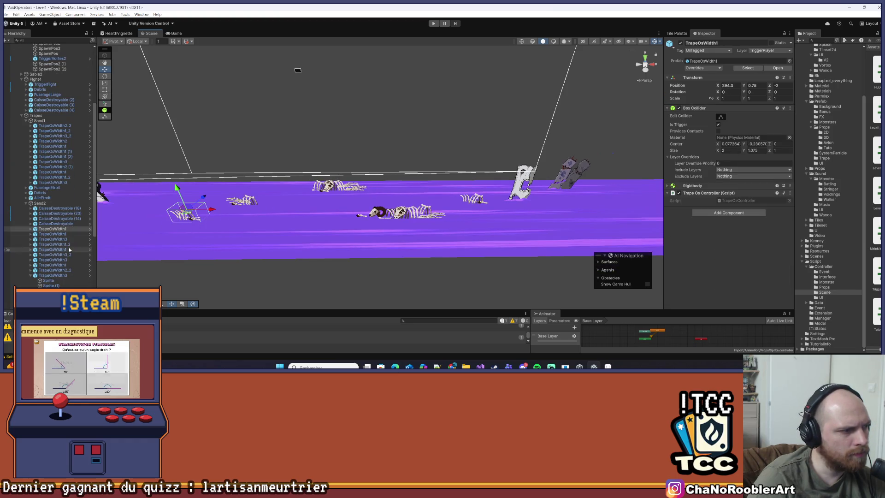
scroll(71, 249, down, 3)
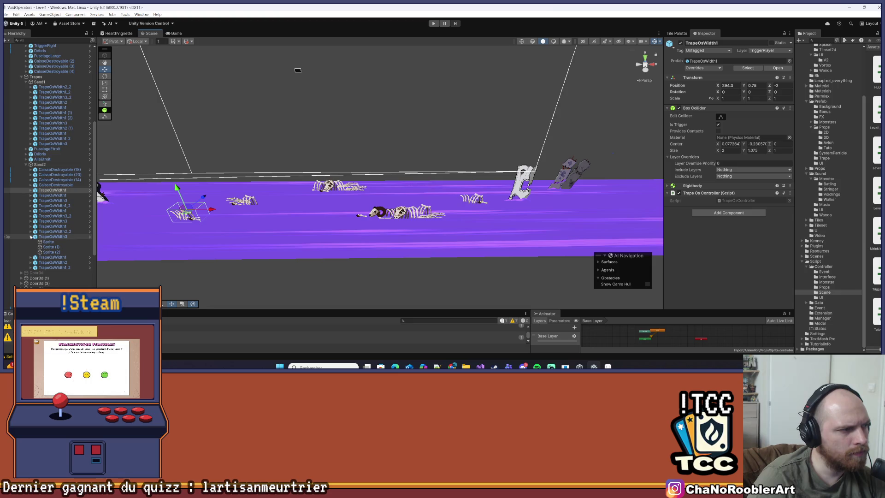
click(29, 237)
click(405, 215)
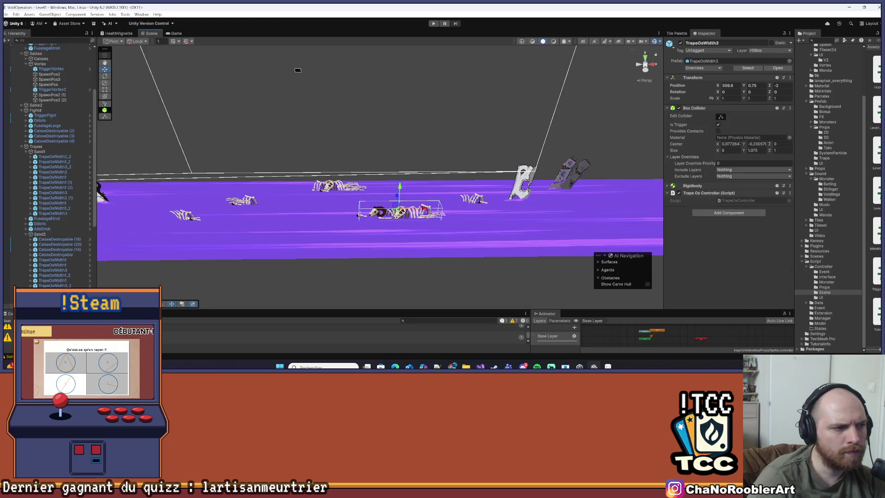
click(201, 213)
click(242, 200)
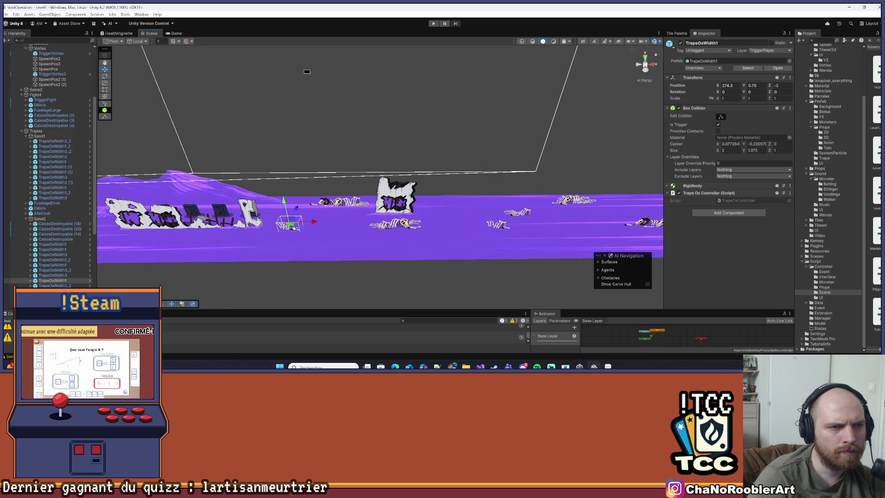
click(395, 224)
click(395, 224)
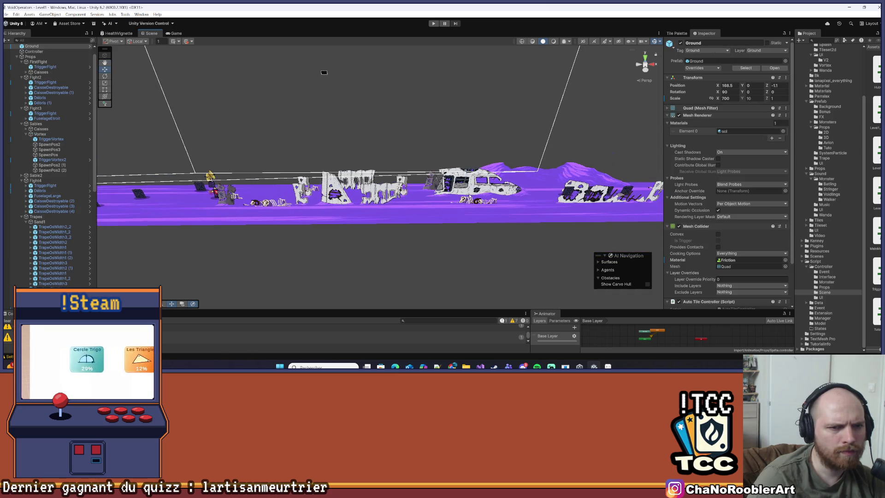
click(475, 204)
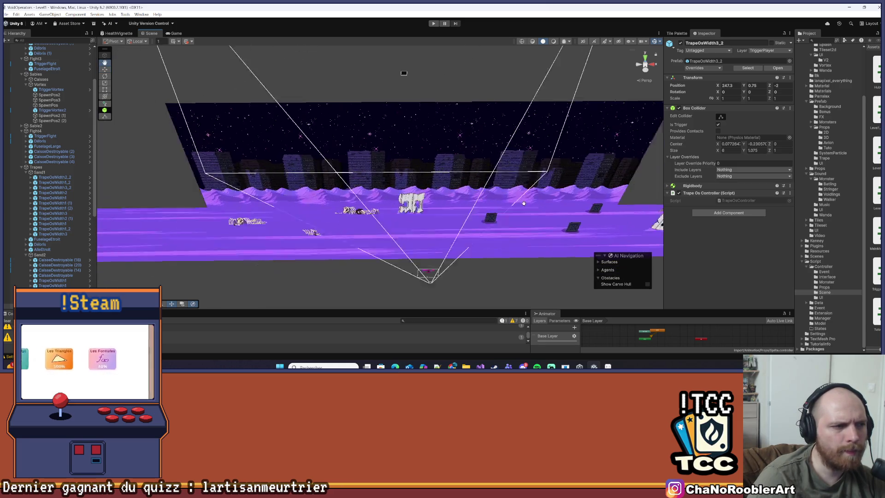
drag(466, 187, 310, 234)
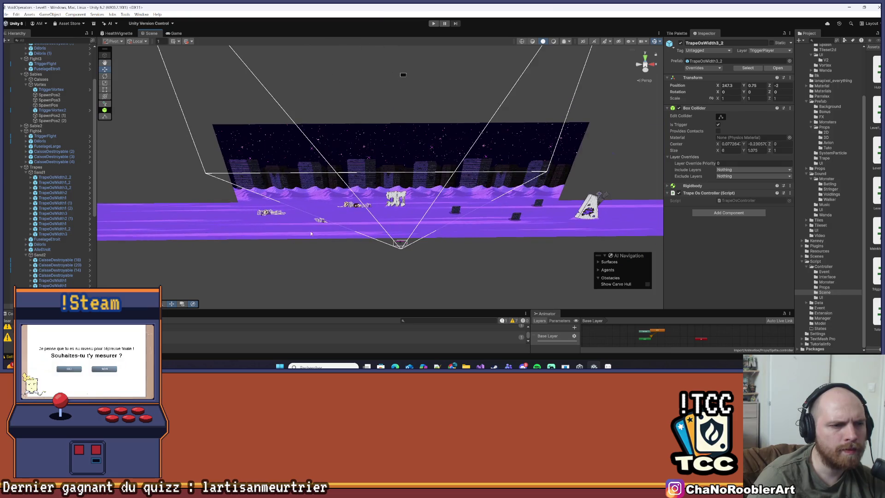
- Collapse Trapes, Fight4, Props and Manager in the Hierarchy, deselect, and start play mode
click(24, 167)
click(21, 167)
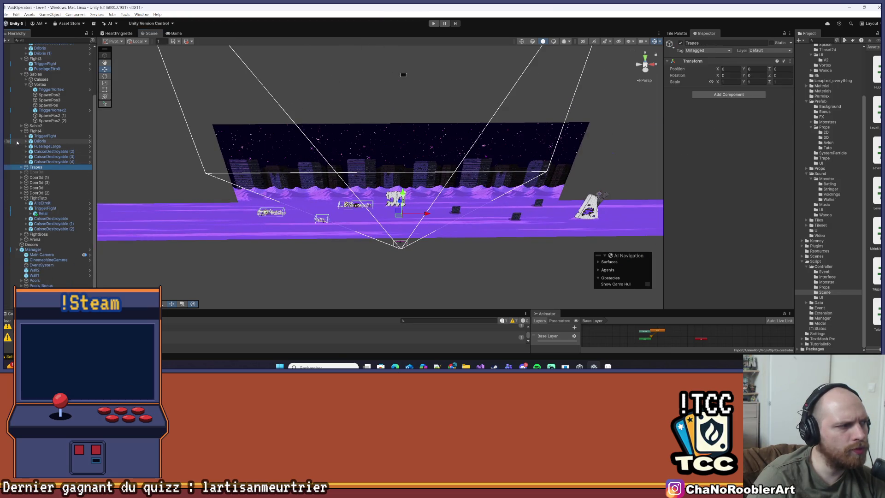
click(21, 132)
scroll(22, 106, up, 3)
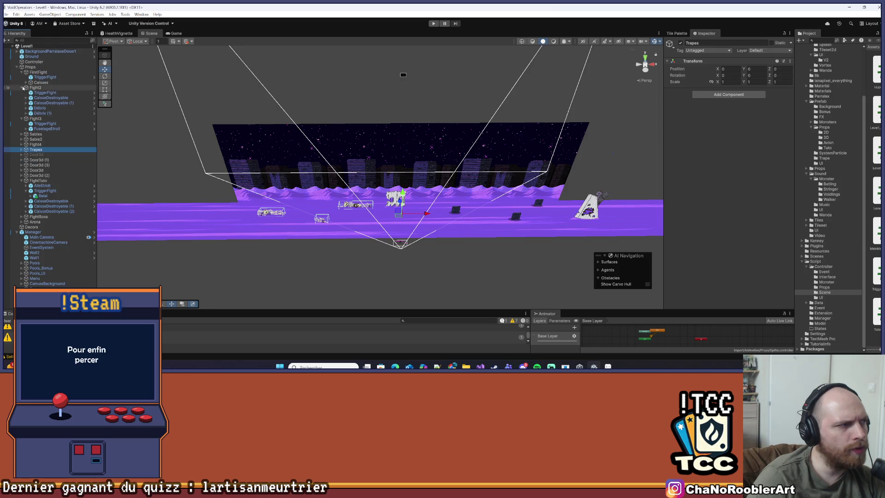
click(17, 66)
click(16, 78)
click(432, 65)
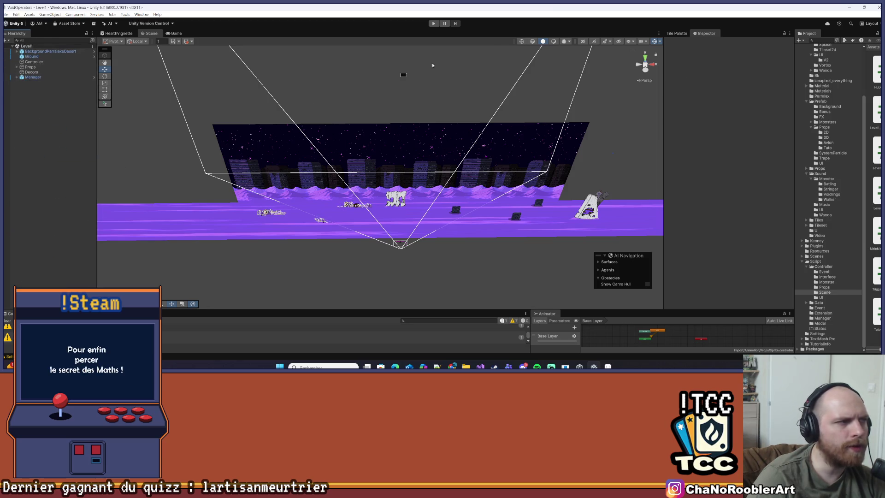
click(436, 21)
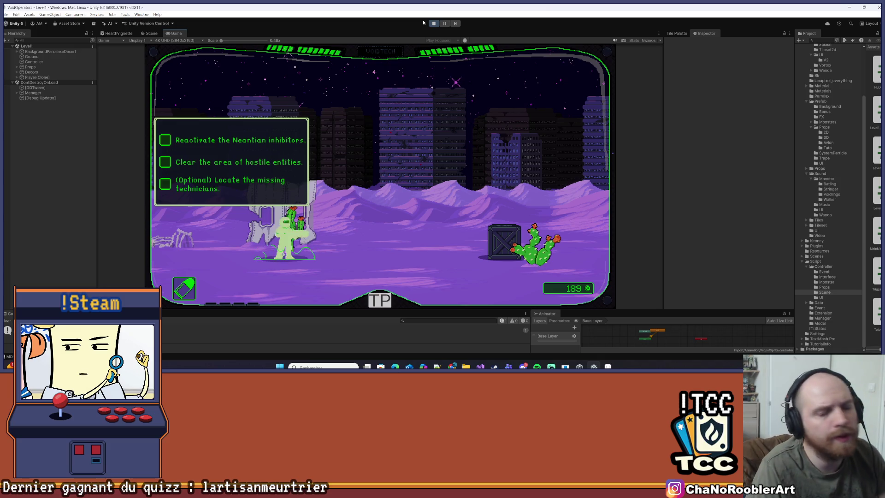
key(d)
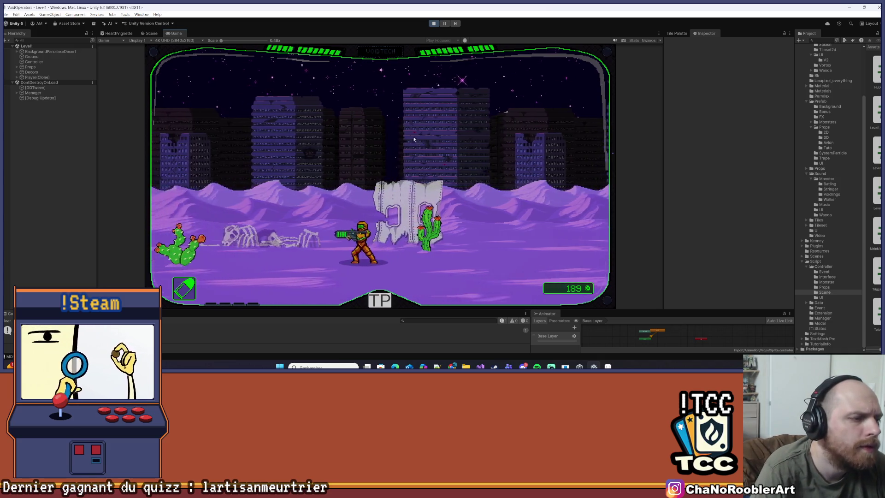
key(a)
key(a)
key(w)
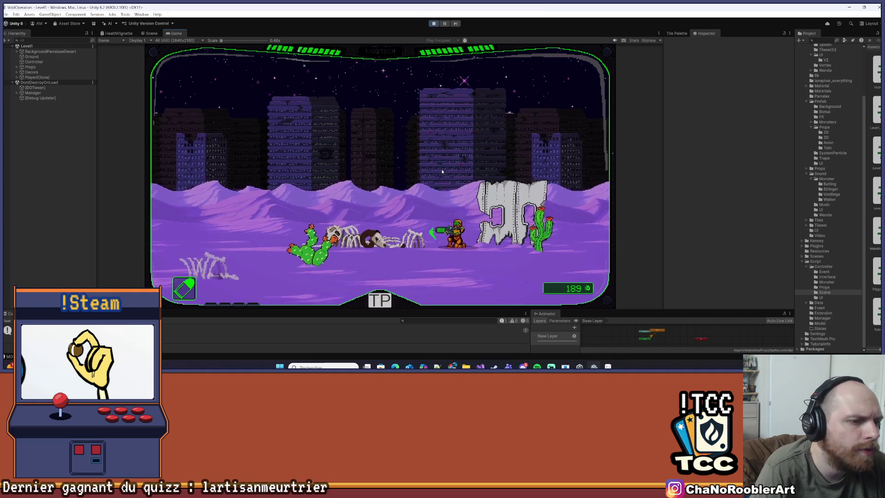
key(a)
key(d)
key(s)
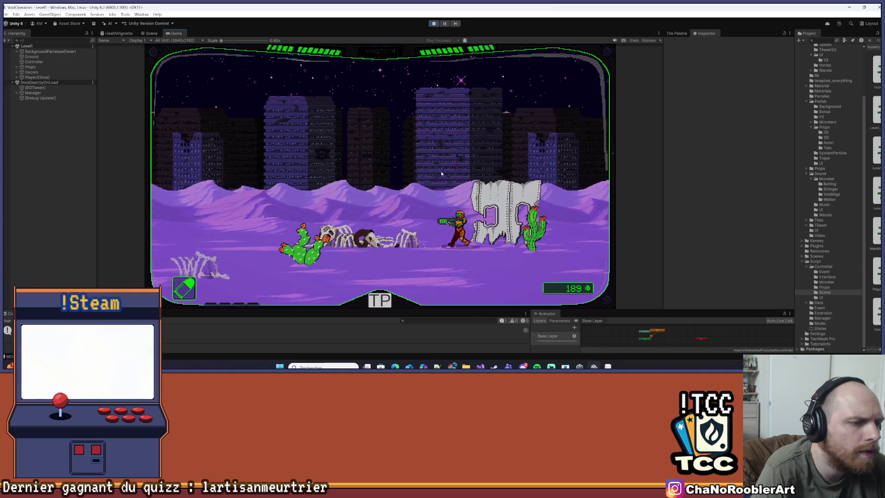
key(a)
key(s)
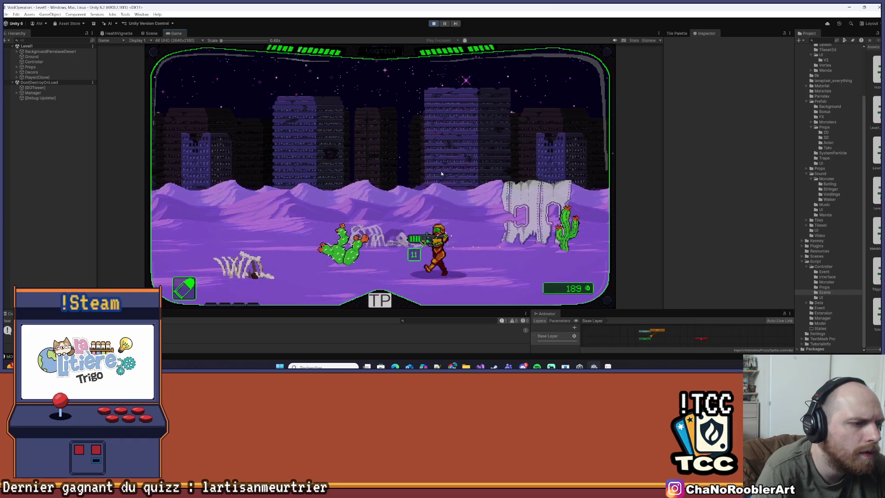
key(d)
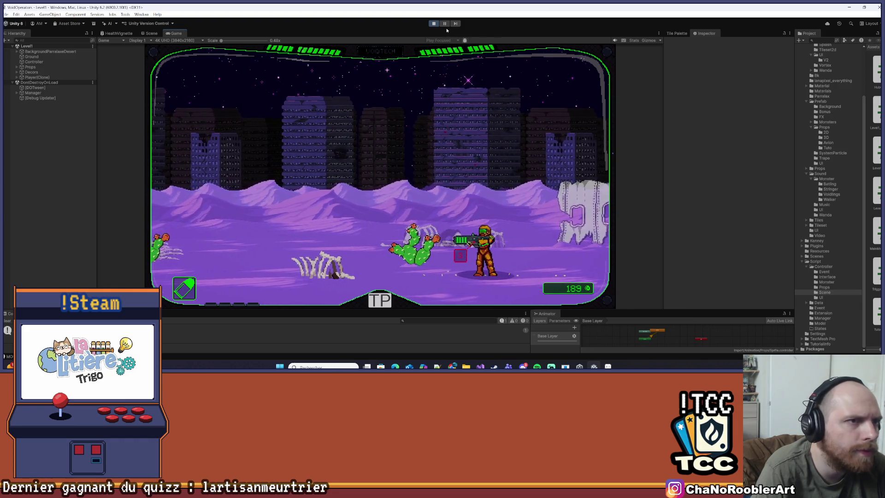
click(432, 23)
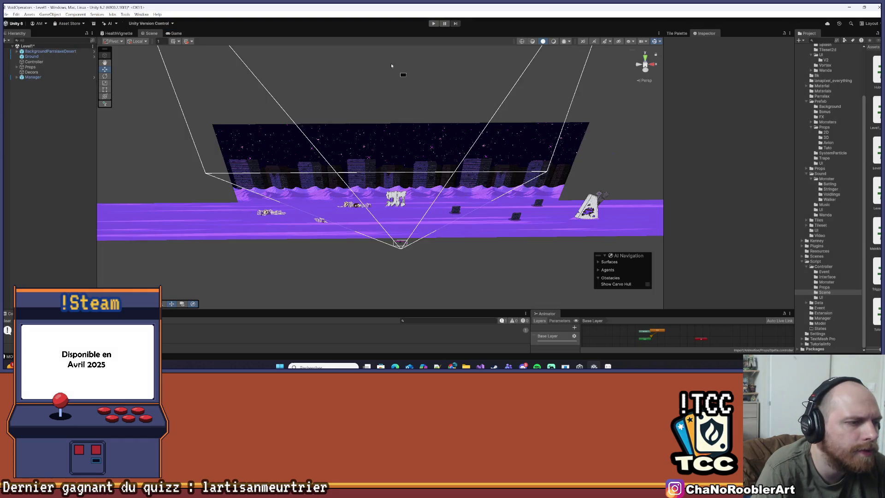
- Put TrapeOsWidth3_2 and its children on the HitBox layer and apply all overrides to its prefab
click(352, 207)
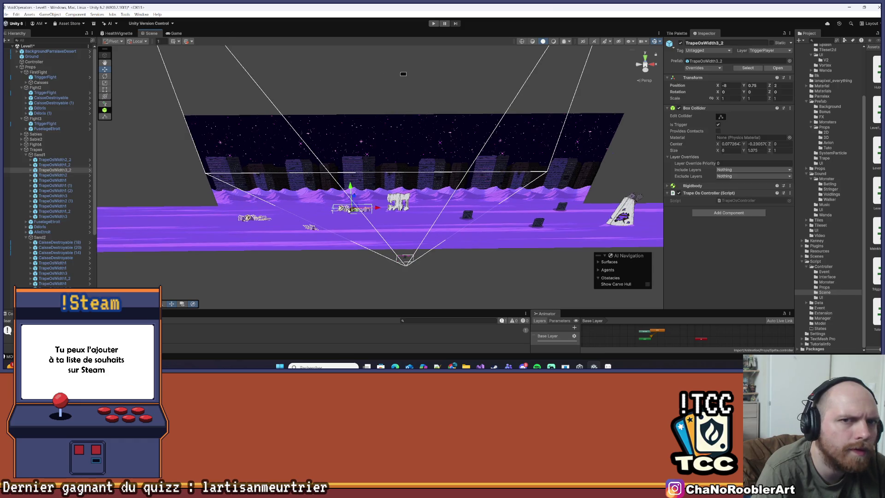
click(768, 51)
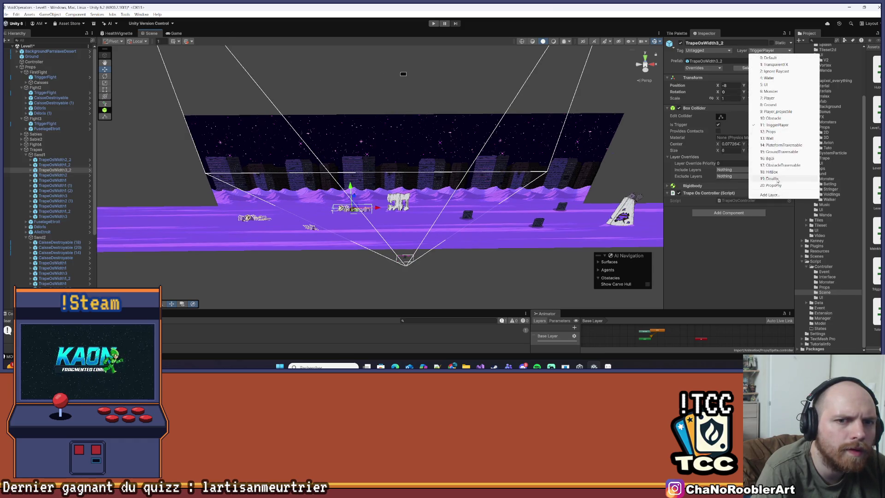
click(773, 171)
click(410, 195)
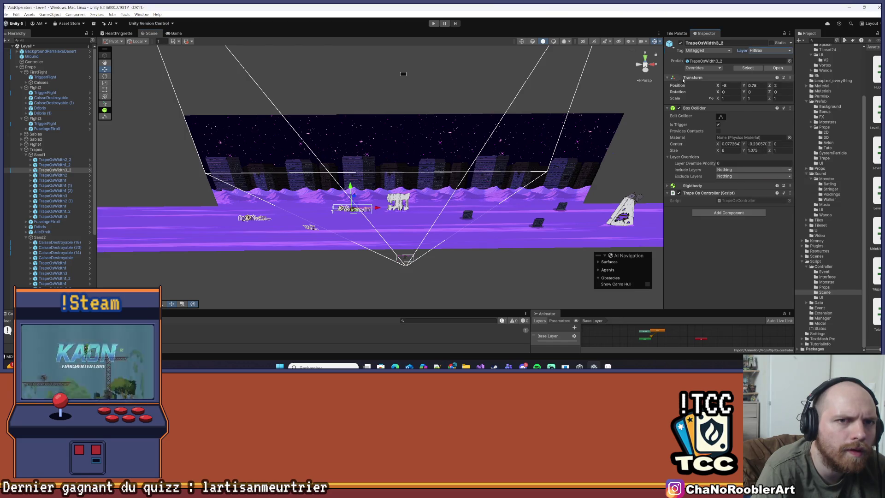
click(700, 69)
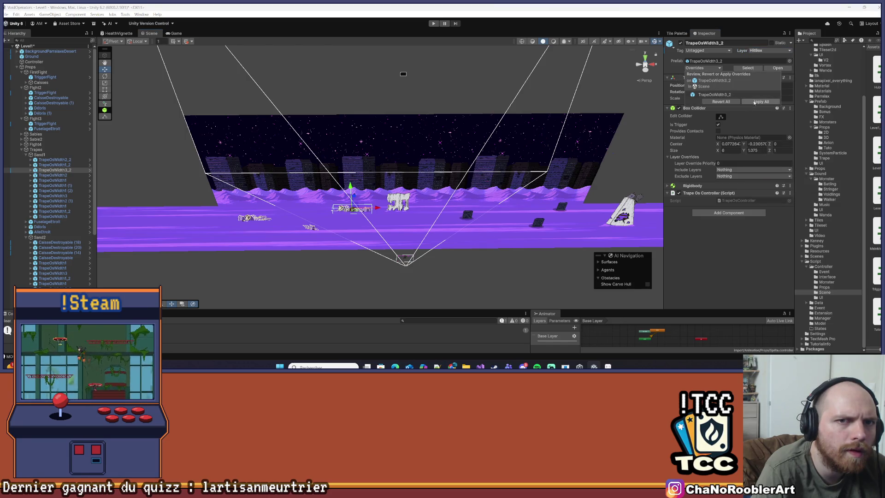
click(753, 101)
- Put TrapeOsWidth1 on the HitBox layer for this object only
double_click(52, 180)
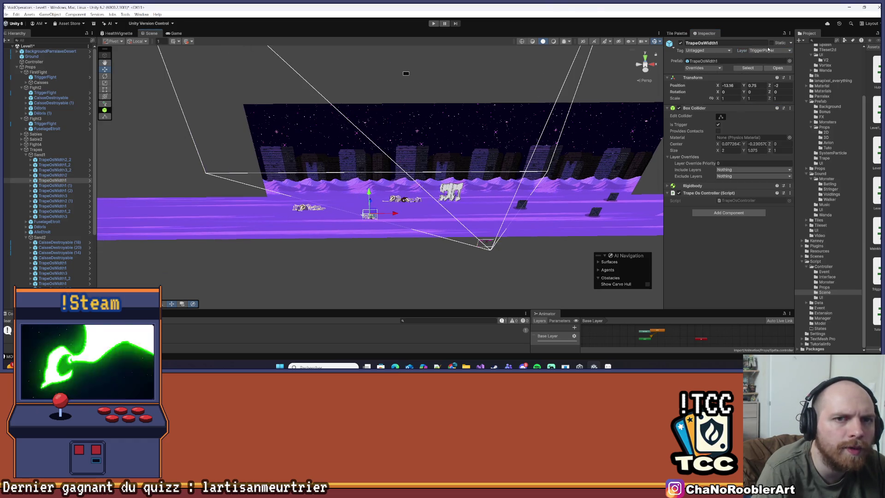
click(768, 51)
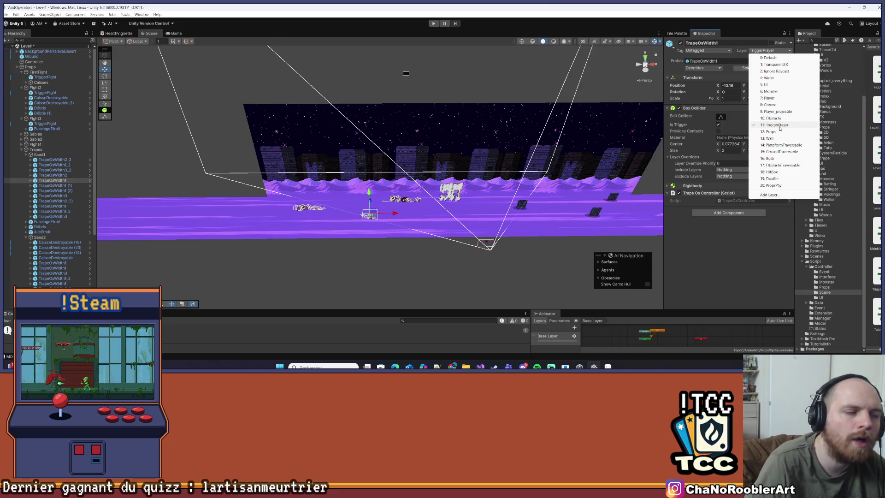
click(778, 171)
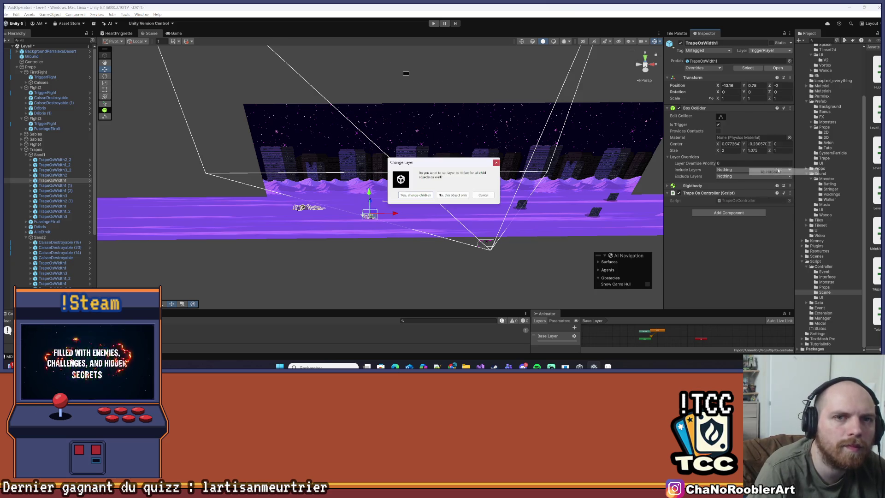
click(461, 194)
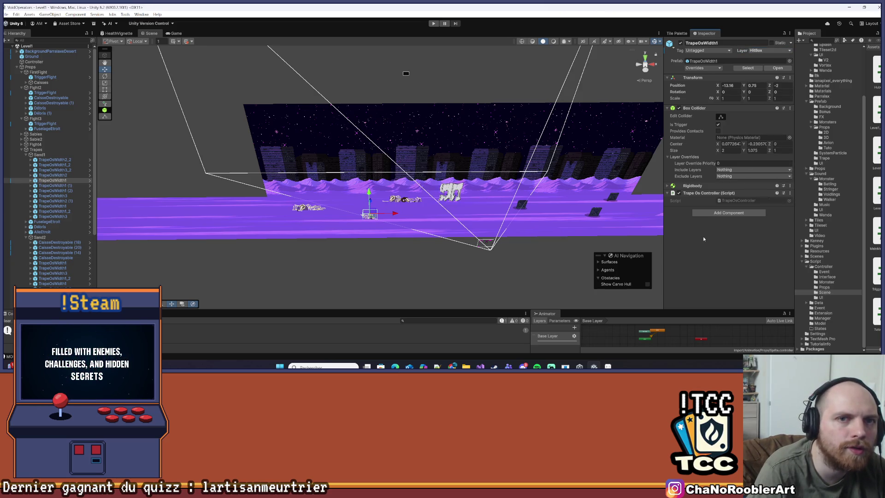
- Check TrapeOsWidth2, TrapeOsWidth1 and TrapeOsWidth3_2 in the scene, then start play mode again
click(53, 175)
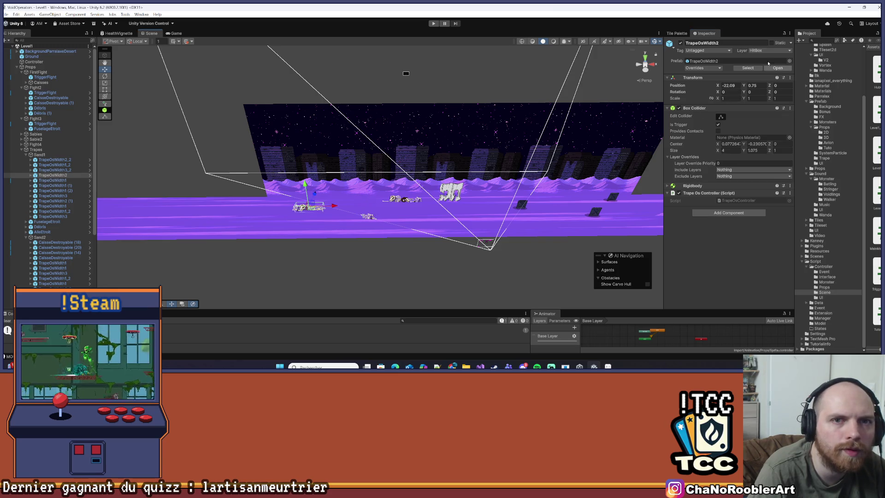
click(369, 217)
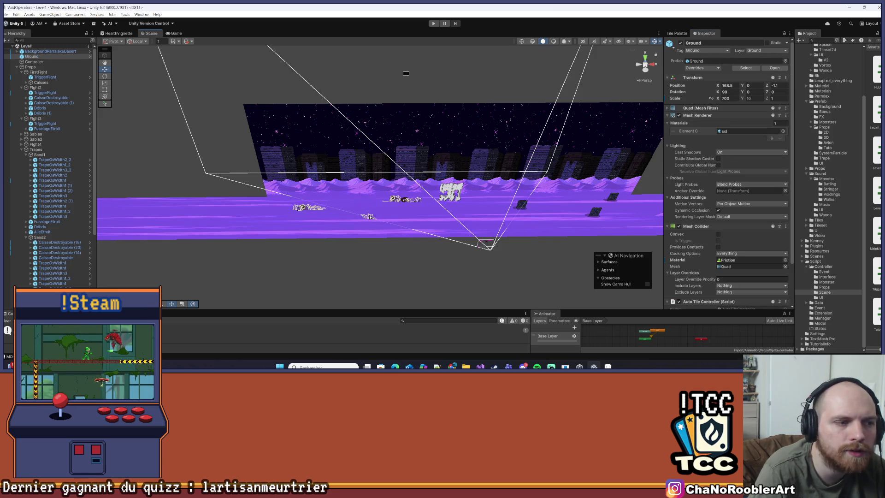
click(367, 216)
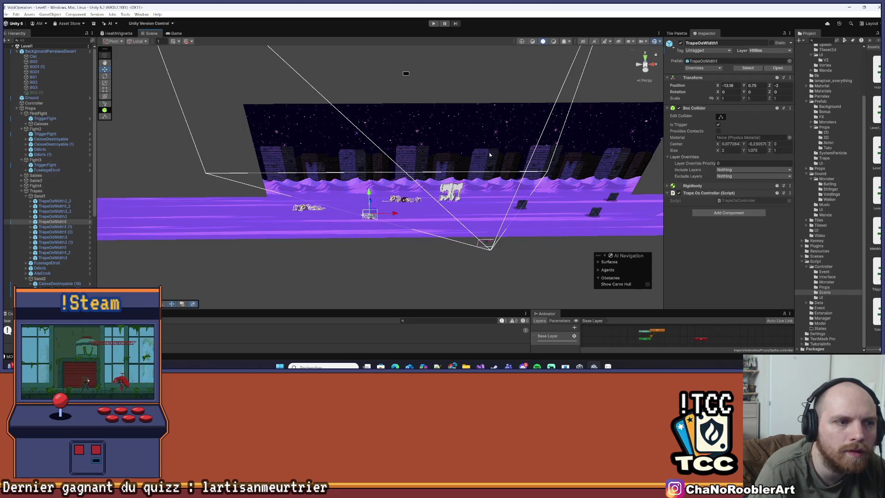
click(404, 200)
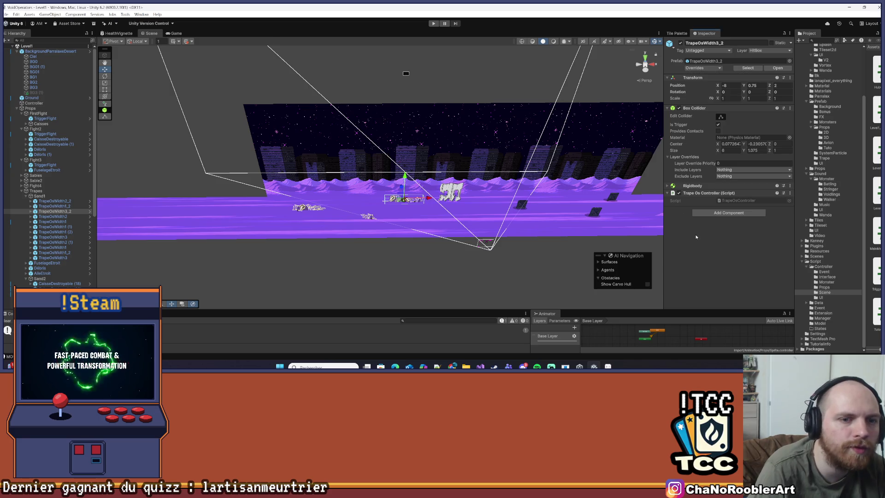
click(433, 23)
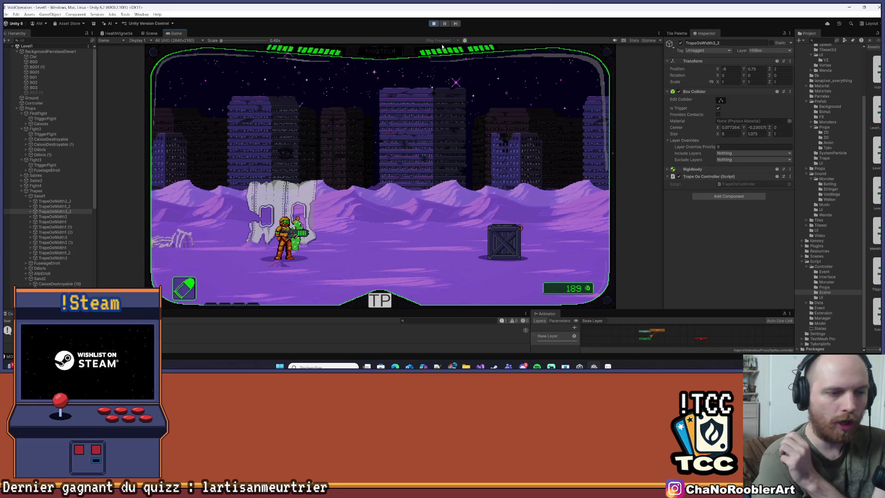
- Walk the player left past the skeletons and right toward the cactus enemies, then stop play mode
key(d)
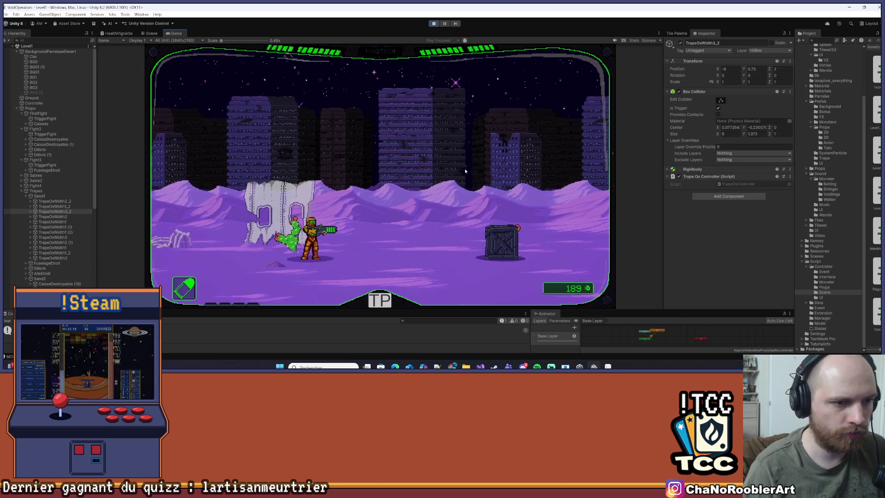
key(a)
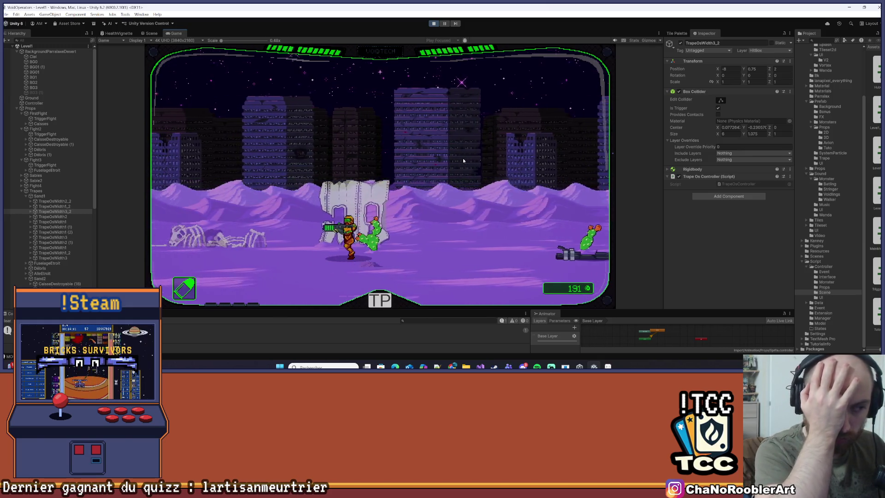
key(a)
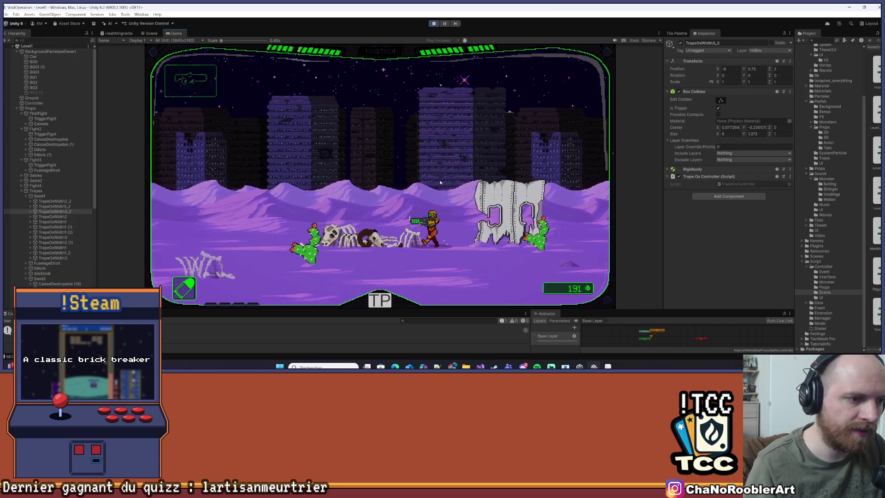
key(d)
key(a)
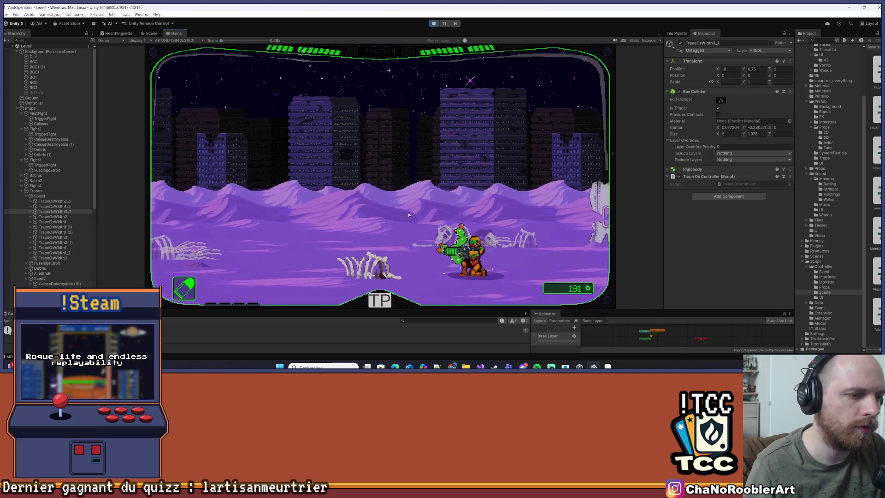
key(a)
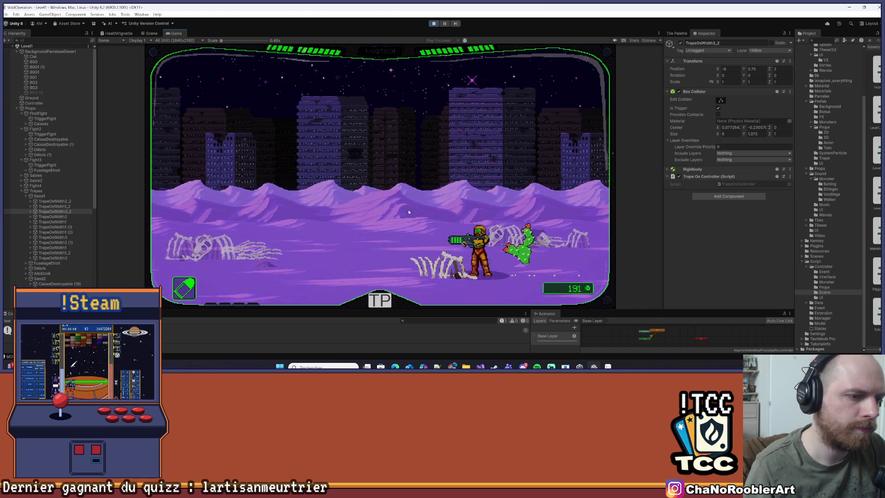
key(a)
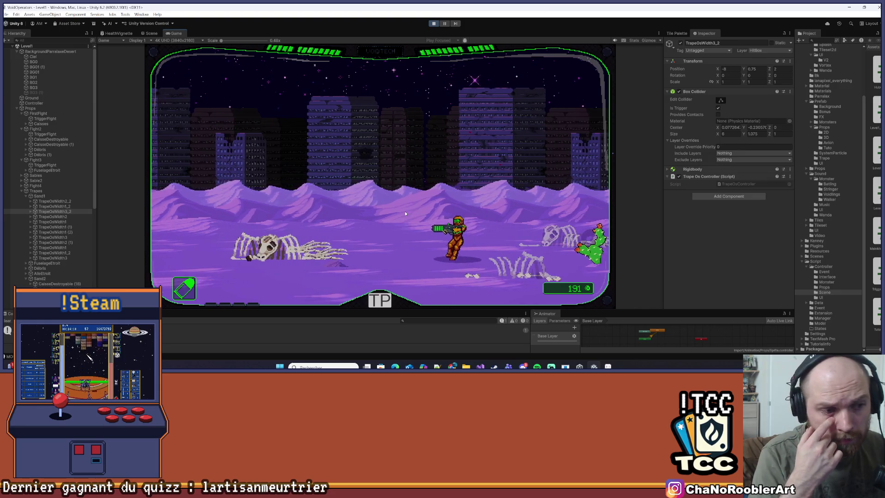
key(a)
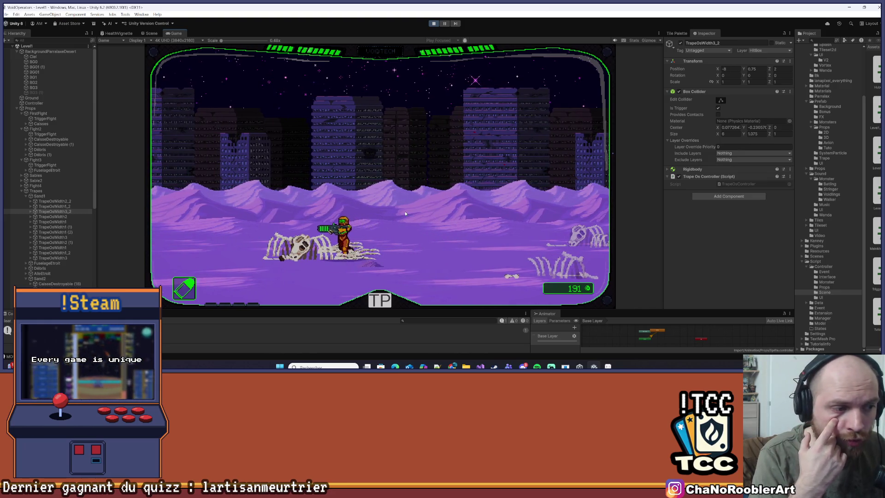
key(d)
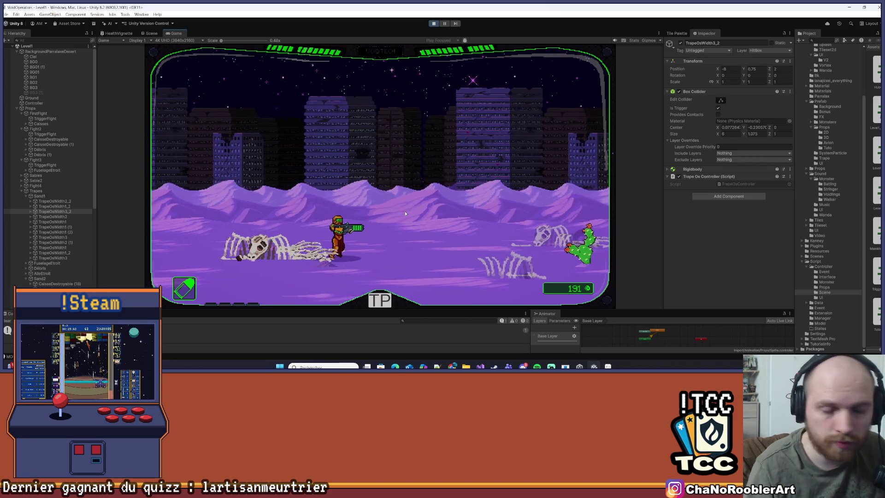
key(d)
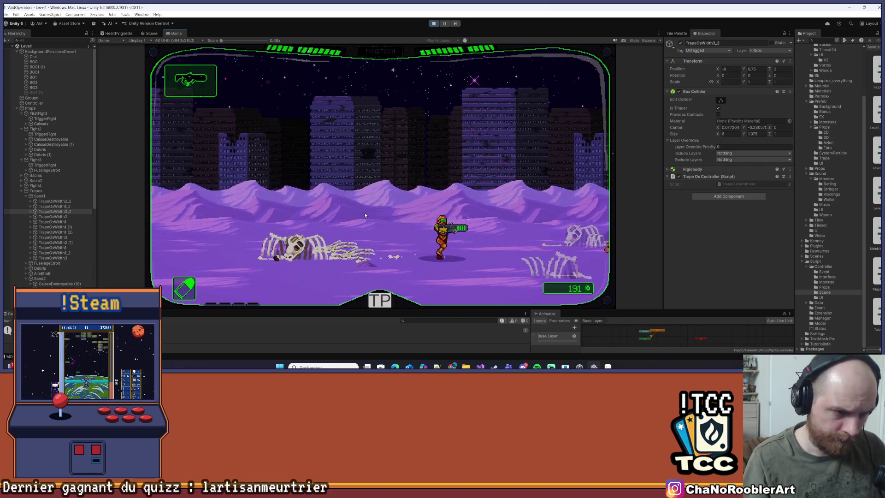
key(d)
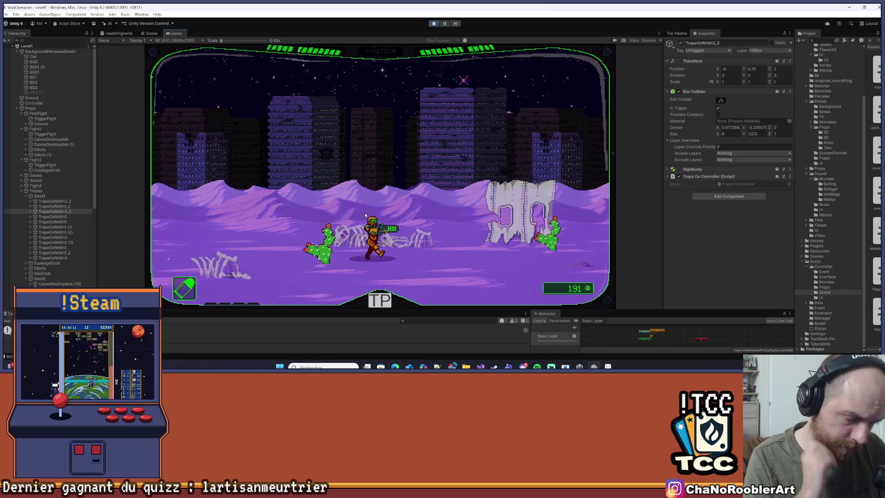
key(d)
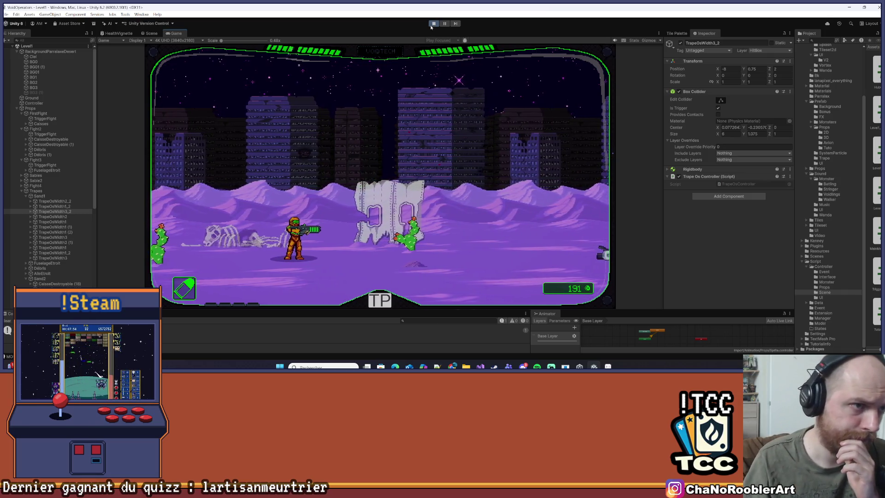
click(434, 23)
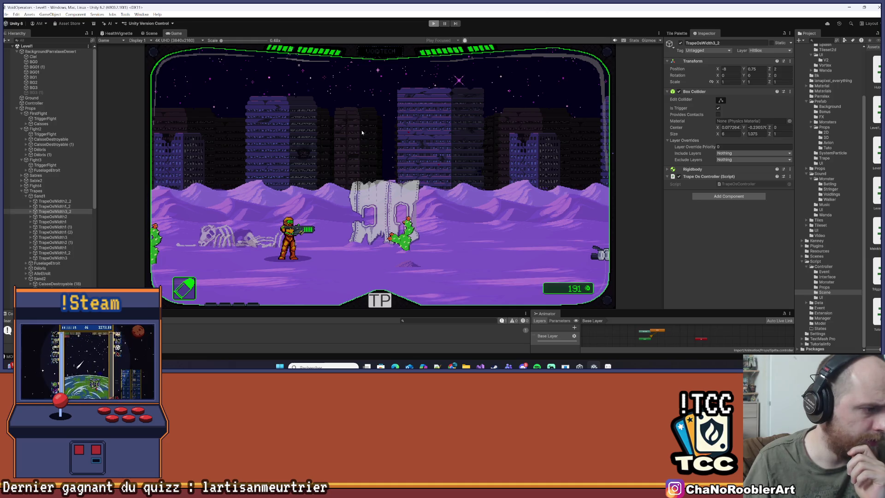
scroll(297, 121, up, 5)
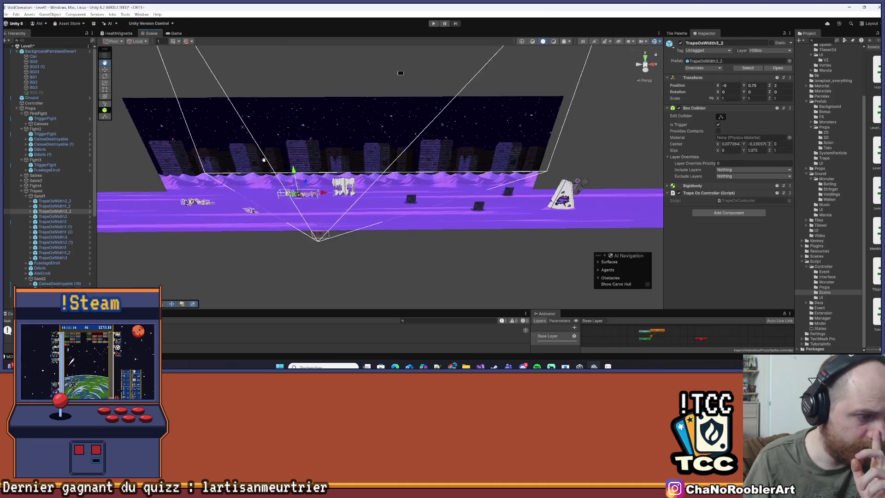
- Move TrapeOsWidth2_2 to the HitBox layer, changing this object only
scroll(515, 133, up, 3)
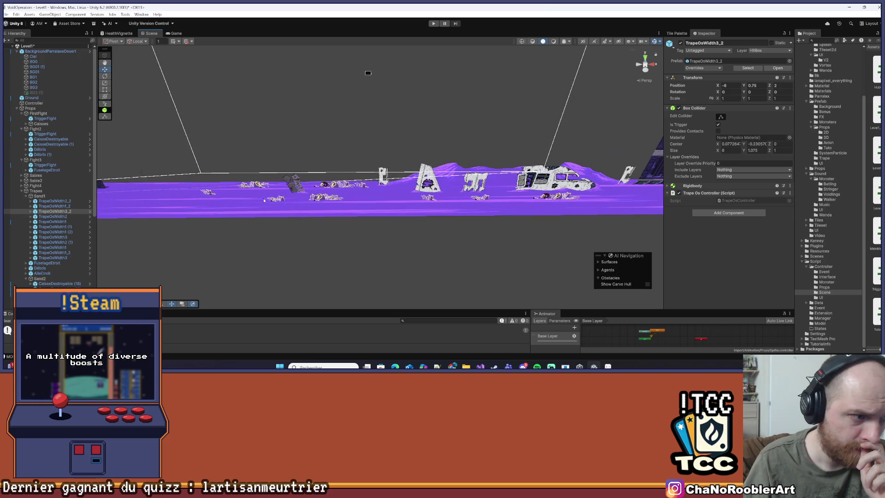
click(255, 186)
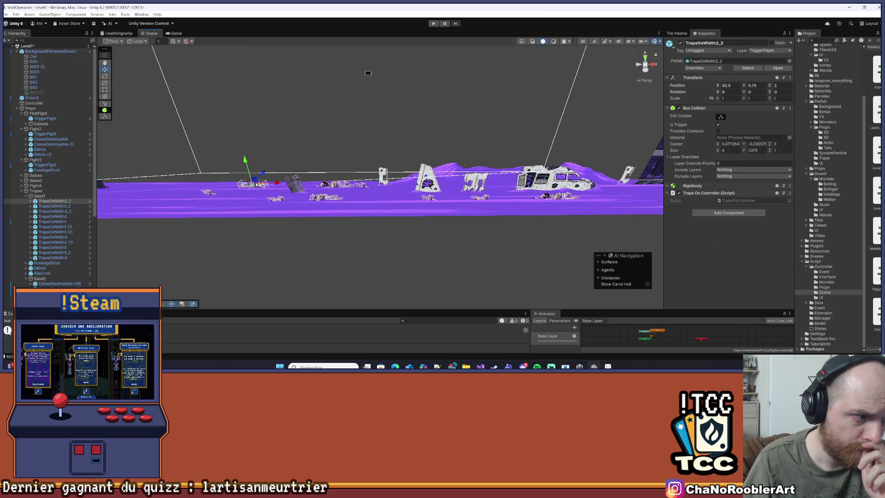
click(770, 50)
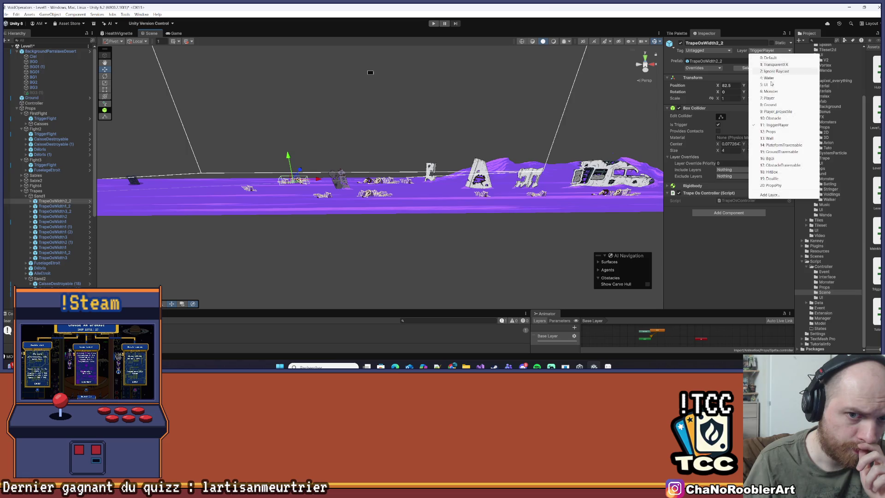
click(771, 172)
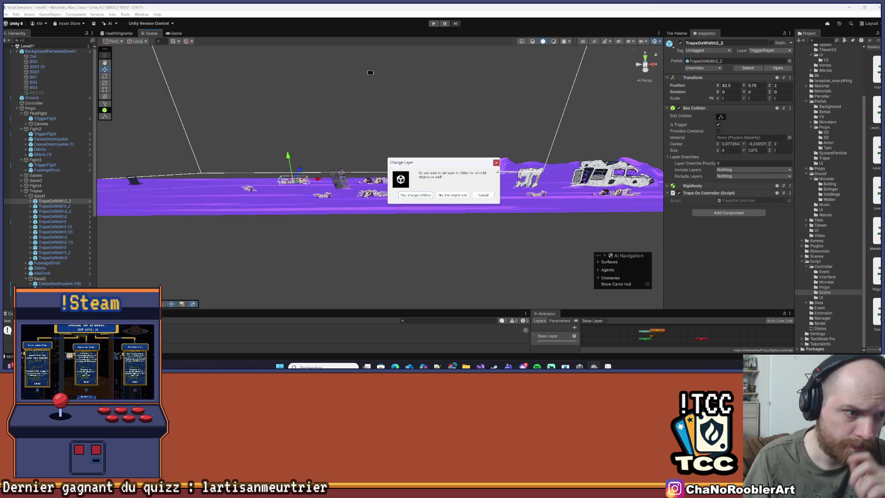
click(440, 199)
- Put TrapeOsWidth1 (2) on the HitBox layer for this object only
click(383, 182)
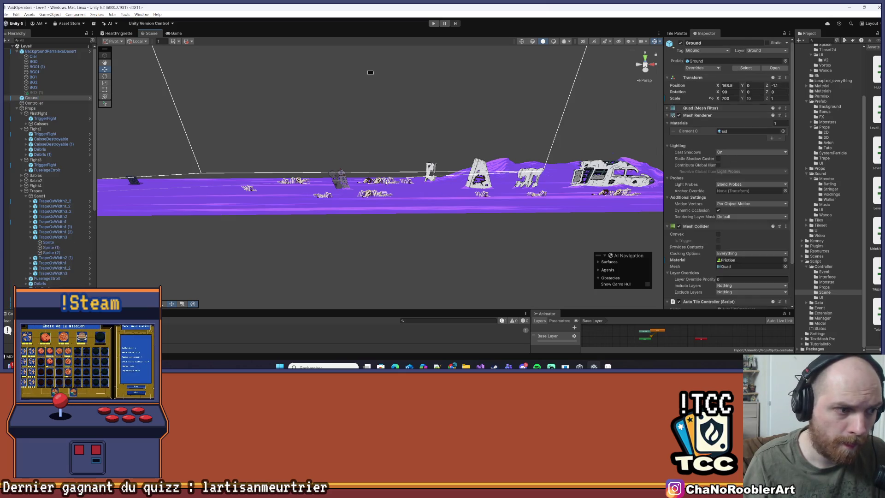
click(50, 237)
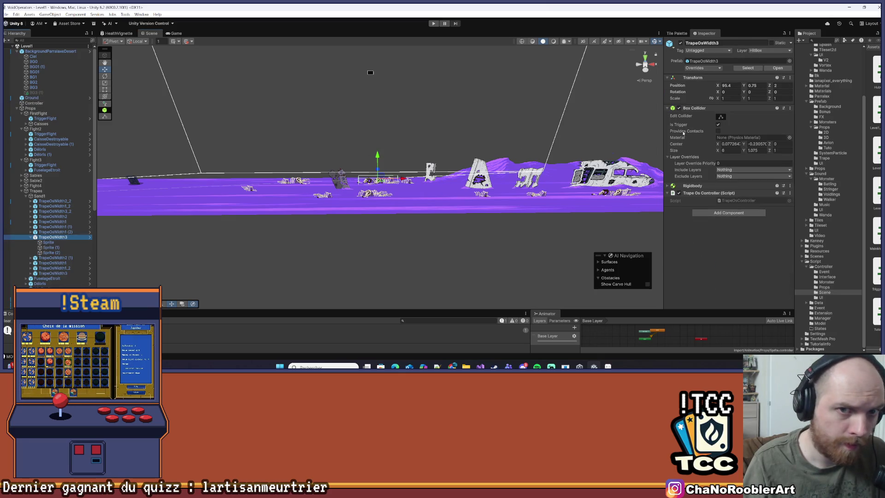
click(408, 180)
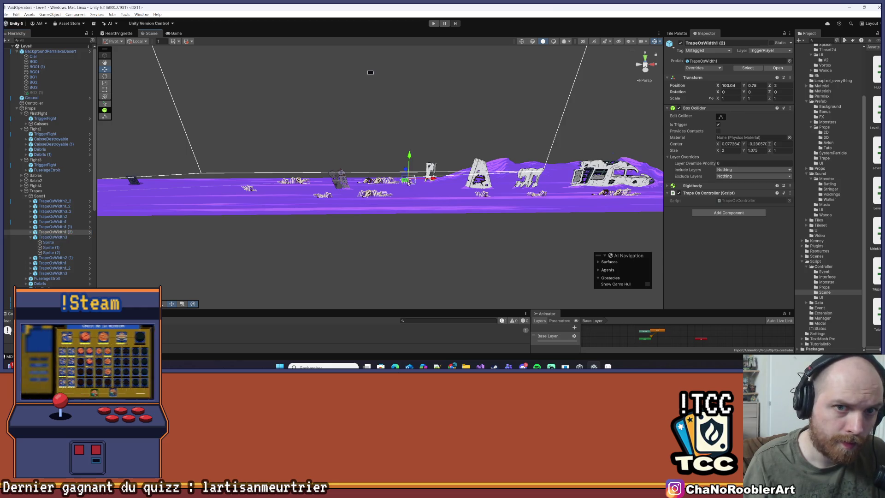
click(769, 50)
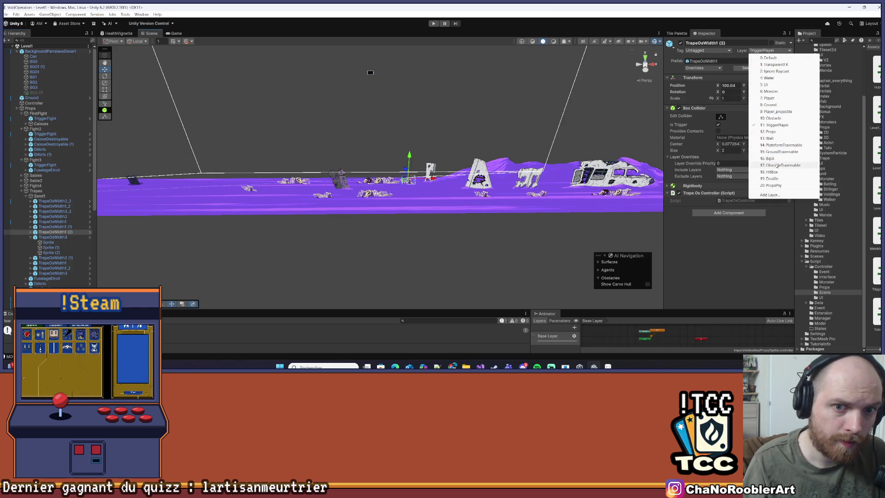
click(770, 172)
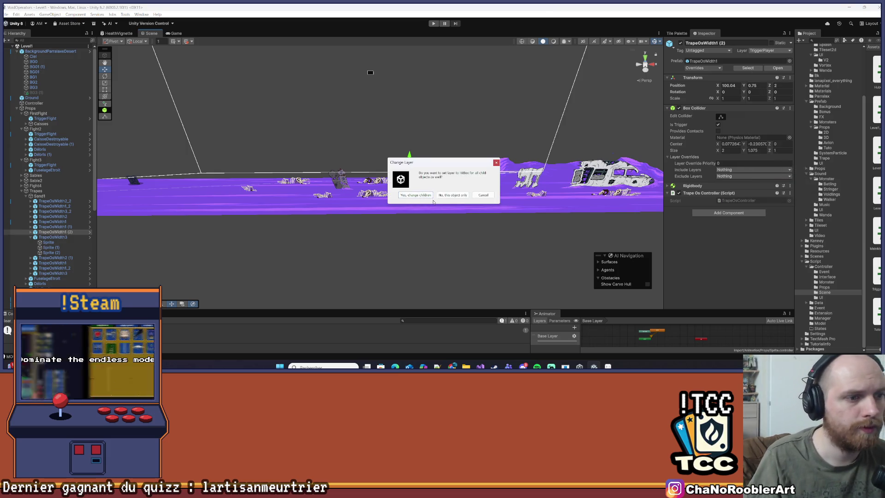
click(446, 195)
- Save the Level1 scene and apply all prefab overrides on the trap
key(ctrl+s)
click(702, 68)
click(760, 101)
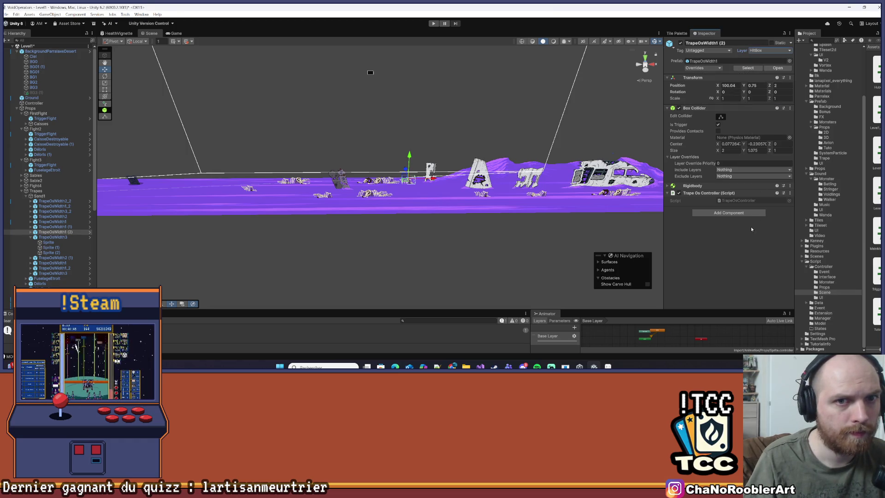
click(369, 198)
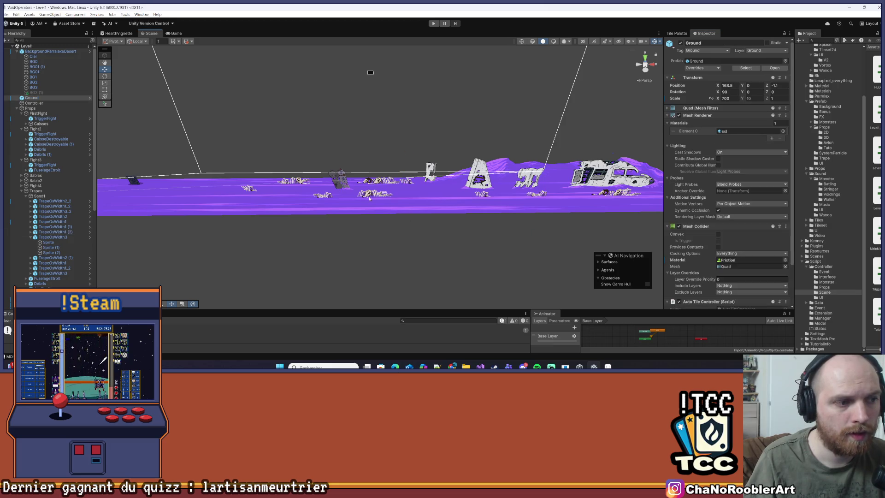
click(368, 198)
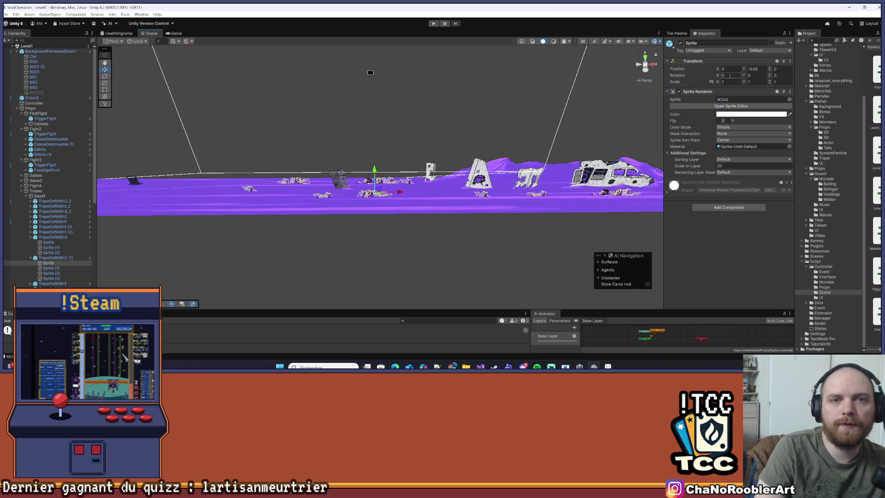
click(54, 257)
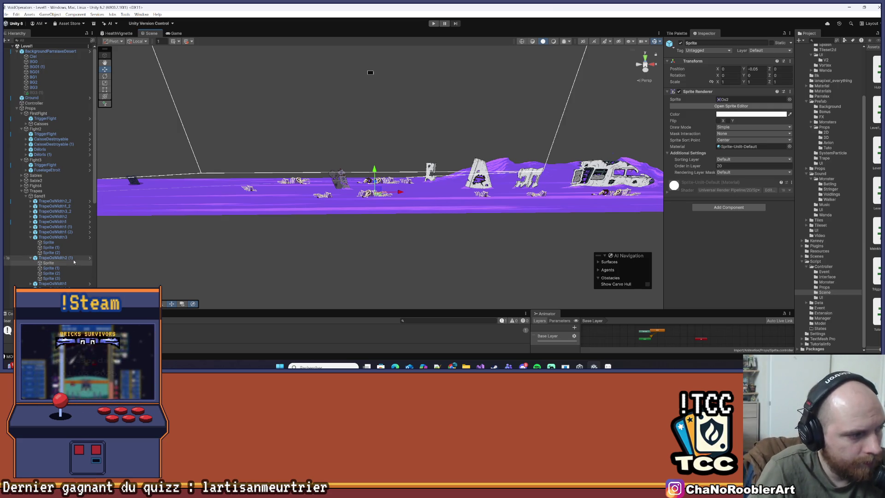
click(325, 197)
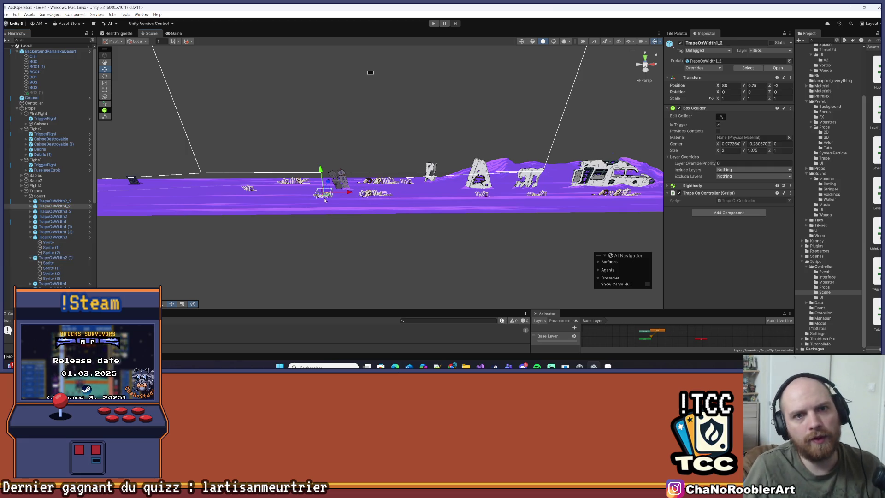
click(249, 187)
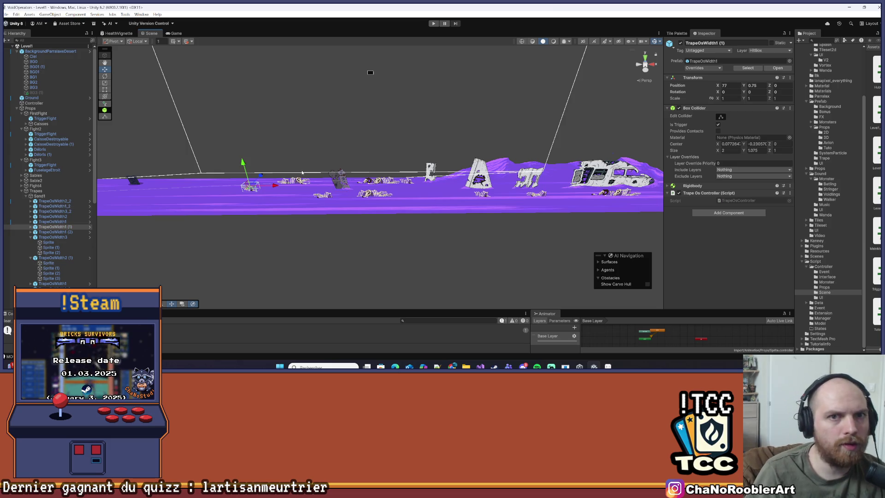
key(Right)
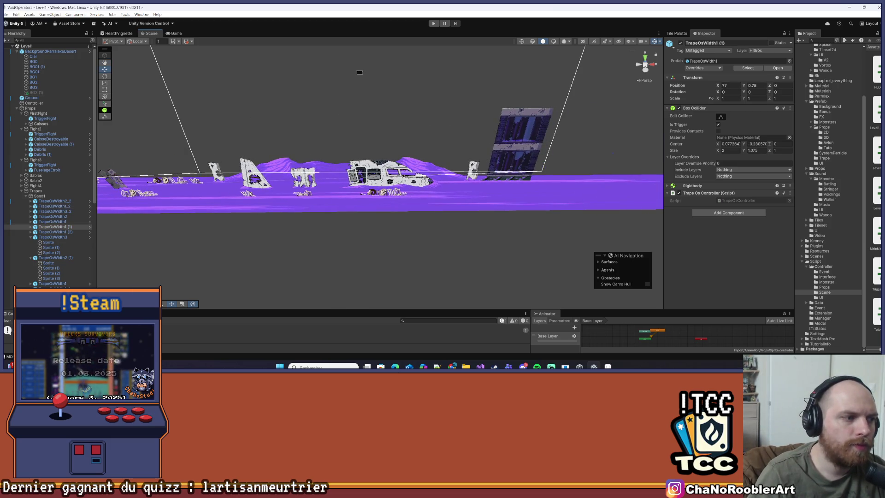
click(248, 193)
click(248, 194)
click(247, 195)
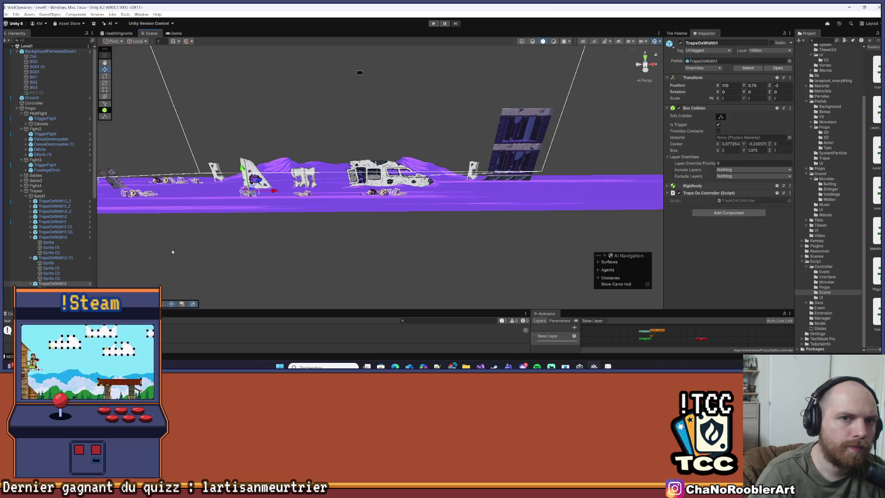
click(304, 196)
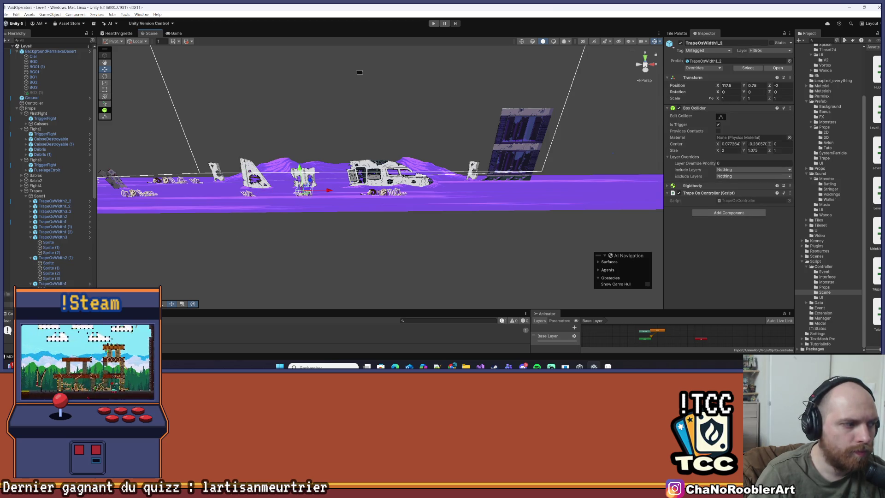
click(383, 197)
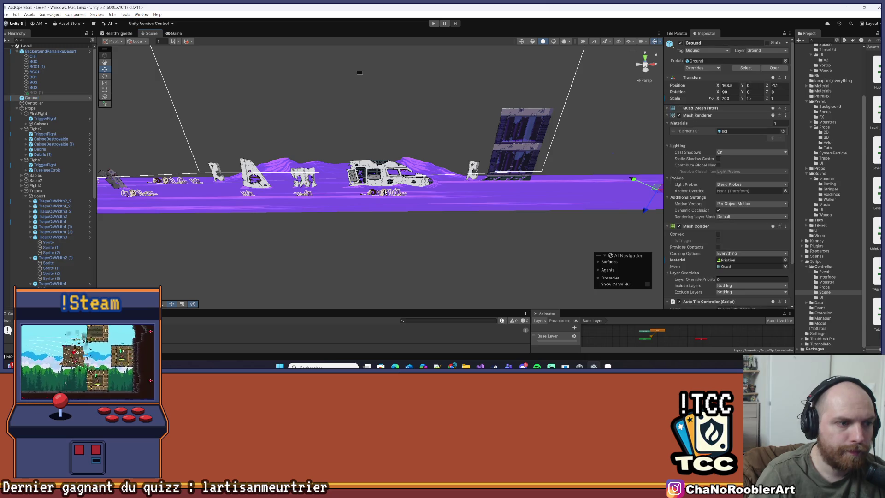
scroll(382, 205, down, 3)
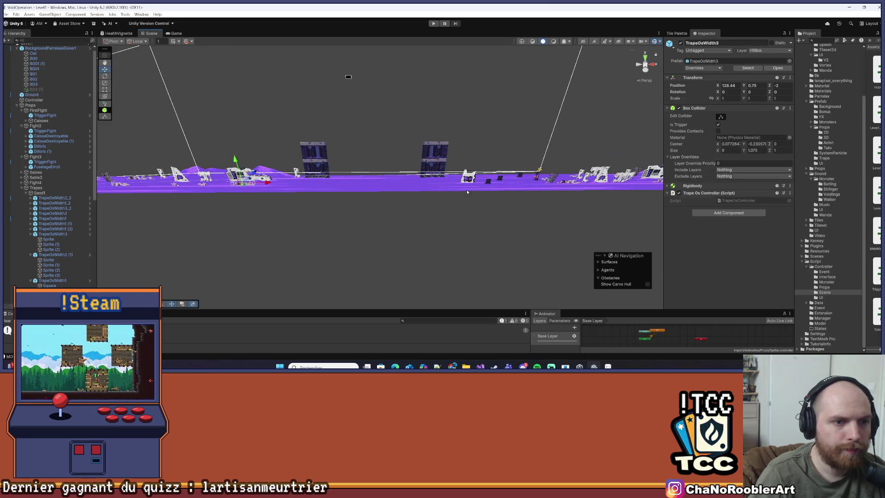
scroll(382, 205, up, 5)
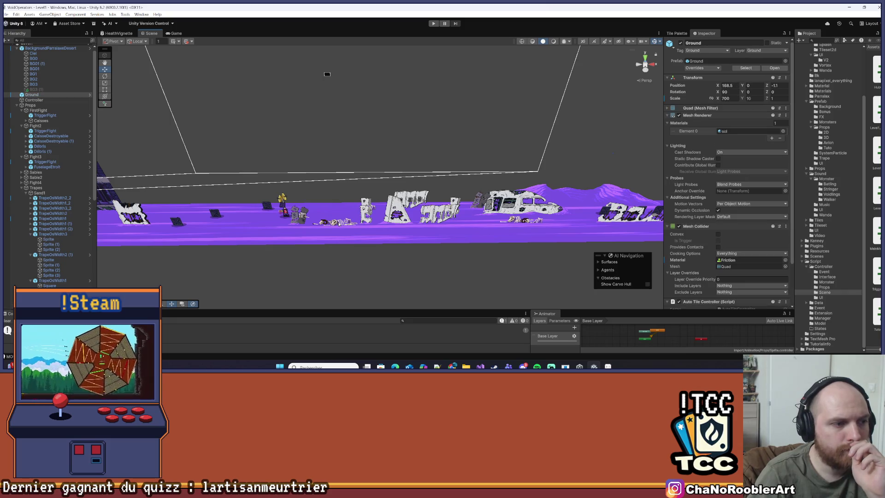
scroll(338, 223, up, 3)
click(328, 243)
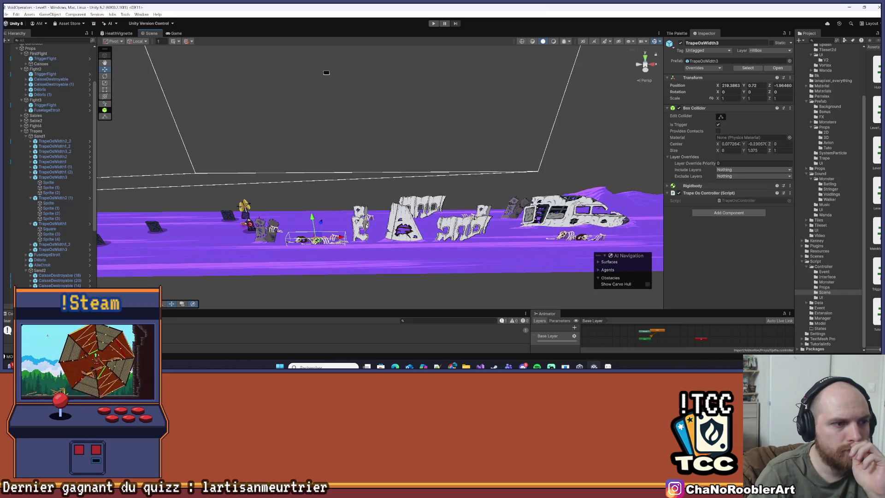
click(371, 219)
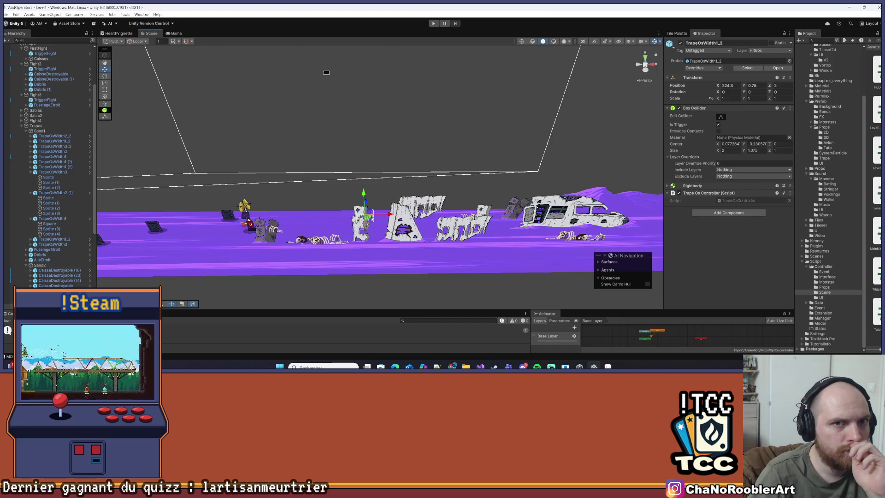
click(282, 232)
mouse_move(281, 231)
mouse_down()
mouse_move(360, 219)
mouse_move(503, 169)
mouse_move(318, 223)
mouse_move(446, 189)
mouse_up()
click(428, 188)
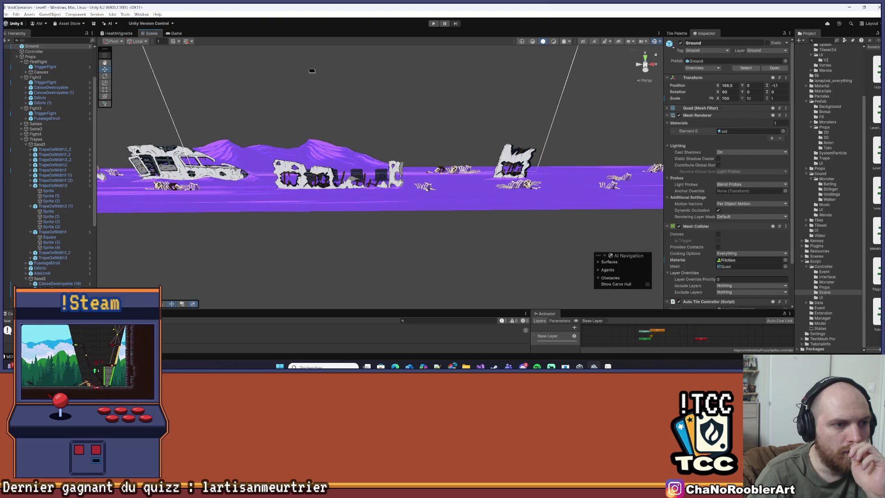
click(427, 187)
click(459, 174)
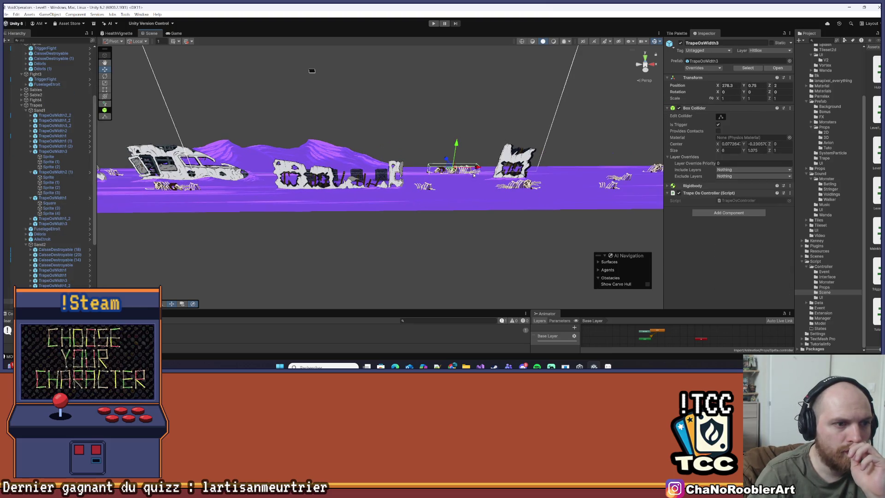
key(f)
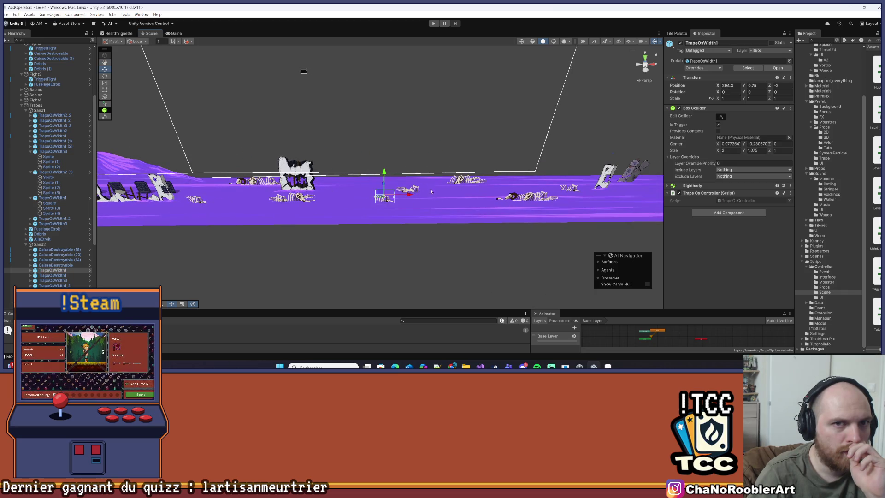
click(442, 249)
scroll(442, 248, down, 2)
drag(400, 184, 142, 83)
click(17, 15)
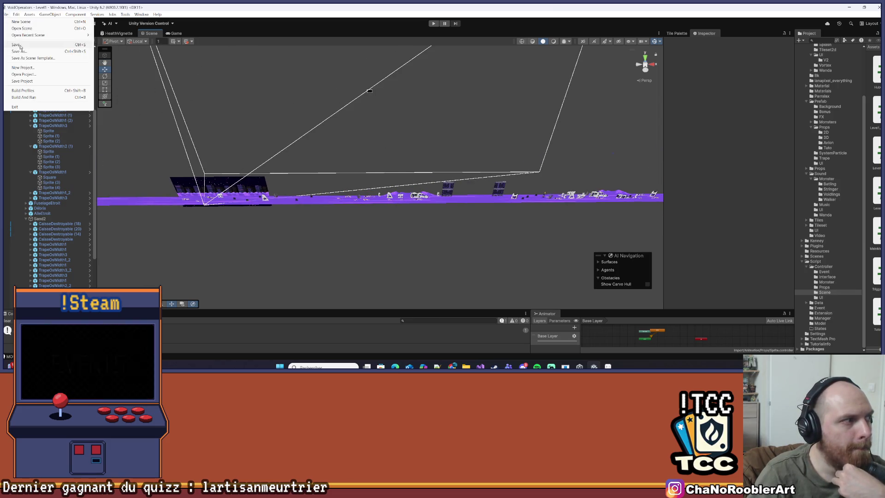
- Collapse the Sand2, Trapes and Props groups in the Hierarchy
key(Escape)
click(39, 219)
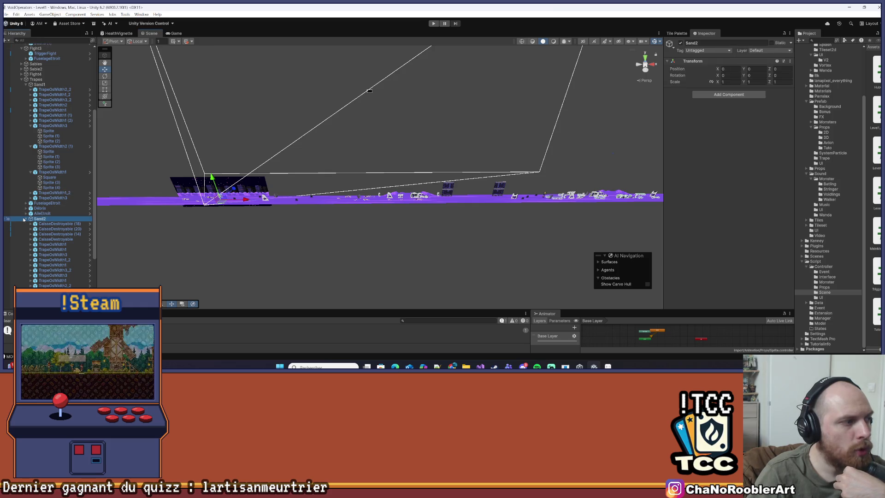
click(25, 219)
click(37, 244)
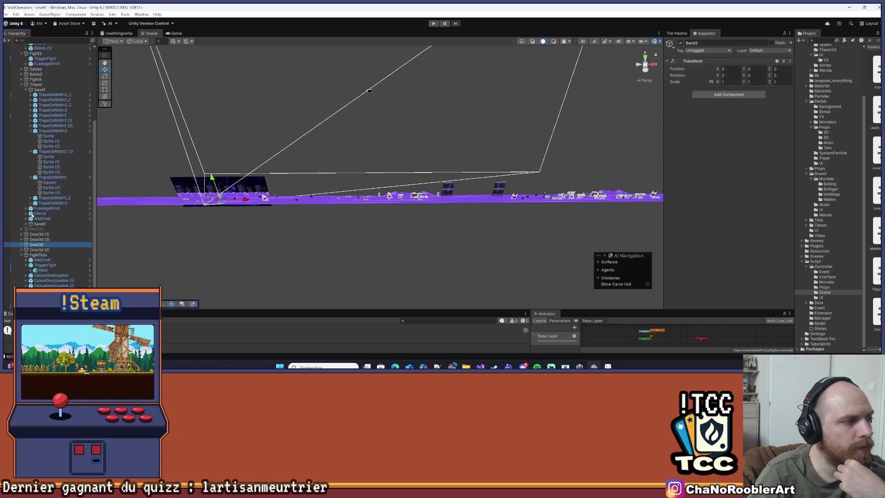
click(24, 86)
click(21, 84)
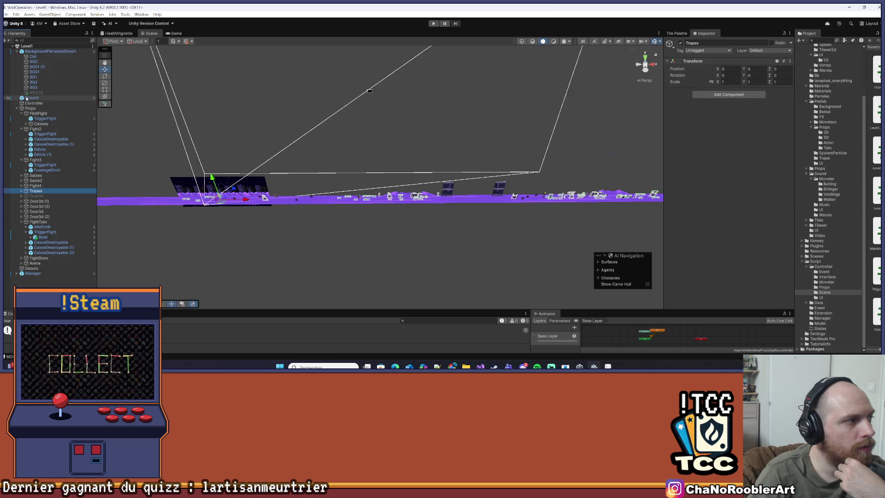
click(17, 108)
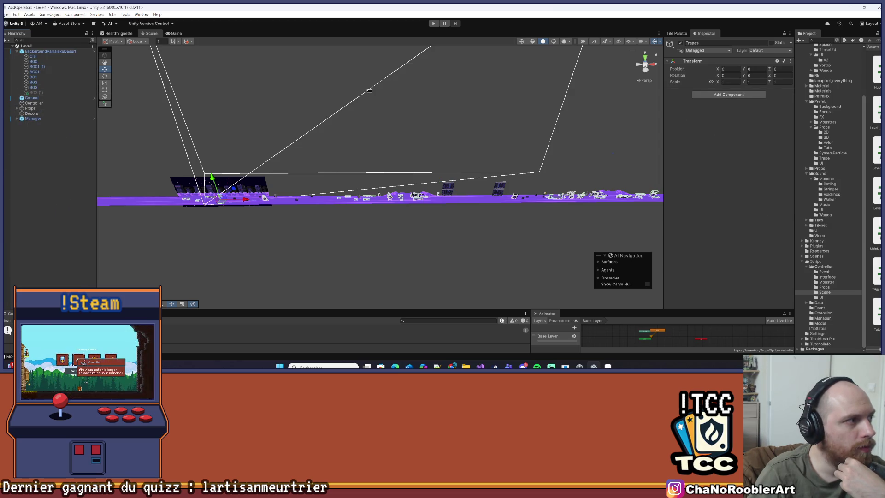
click(7, 14)
click(312, 71)
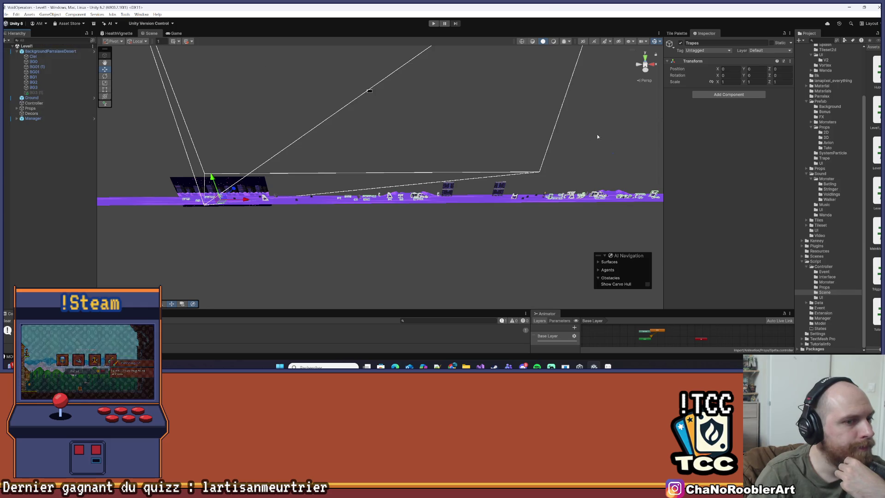
- Deactivate the Text object under FightTuto > TriggerFight > Relai > Sprite
drag(594, 137, 412, 122)
scroll(412, 123, up, 5)
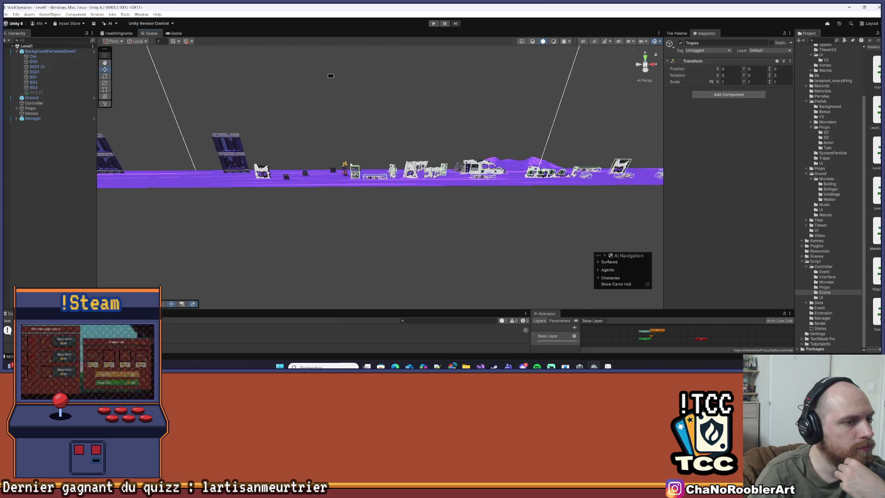
scroll(356, 166, up, 2)
click(352, 166)
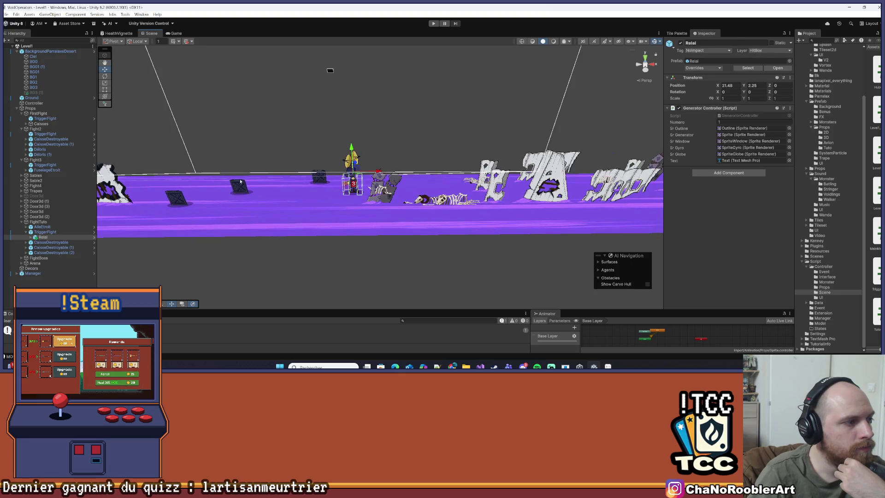
click(28, 232)
click(28, 238)
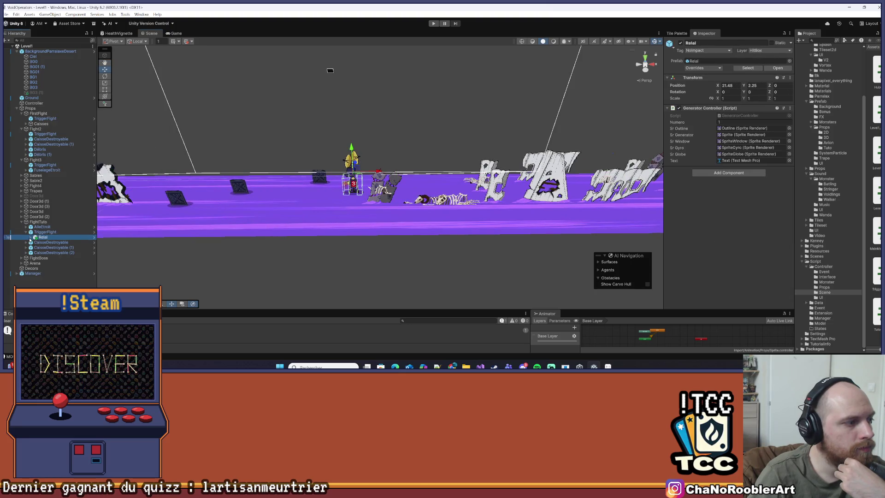
click(30, 237)
click(35, 253)
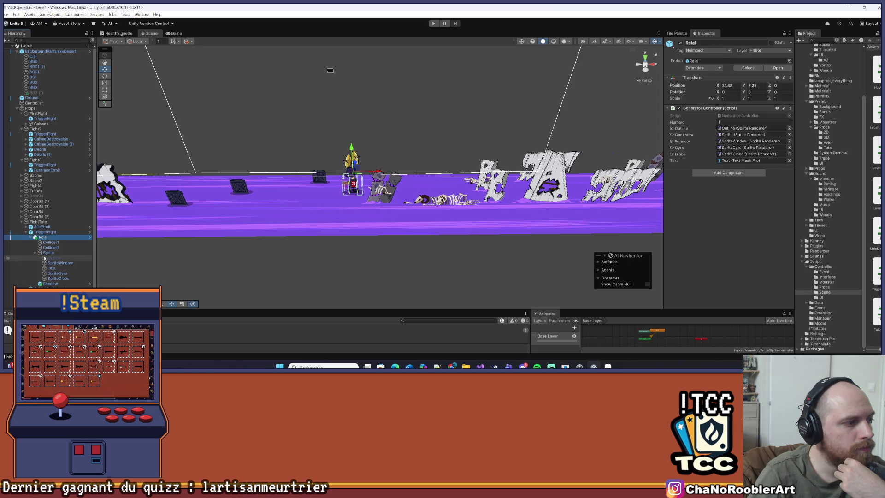
click(73, 268)
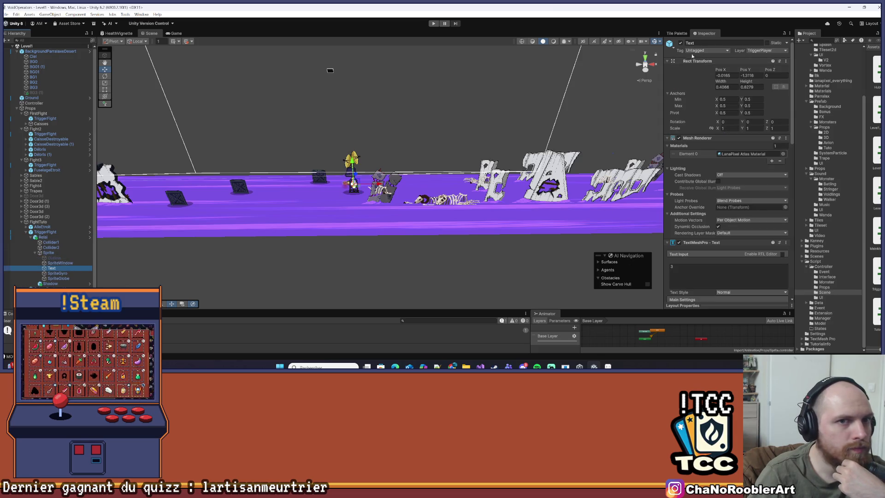
click(680, 44)
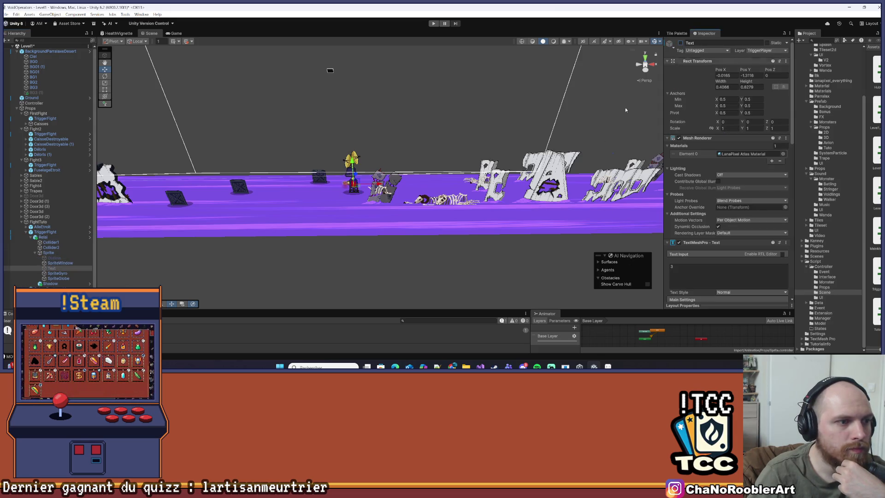
- Save the Level1 scene and collapse the FightTuto group
click(4, 14)
click(18, 44)
click(27, 223)
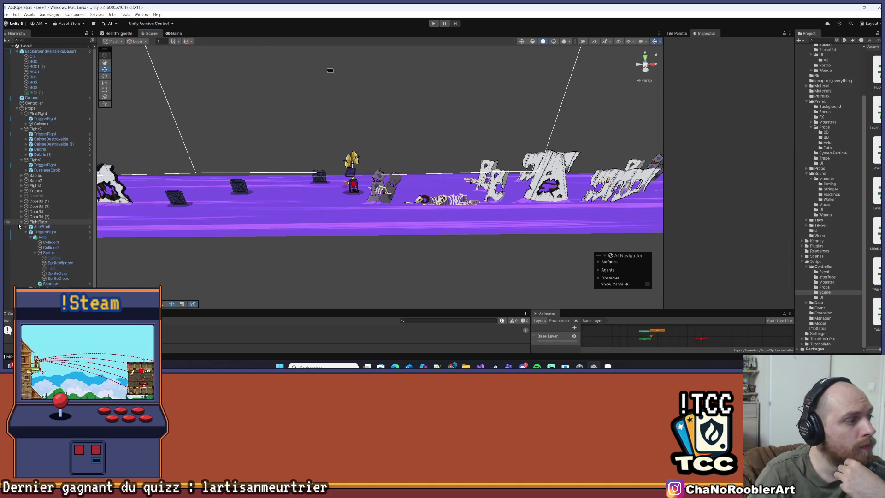
click(21, 224)
click(350, 119)
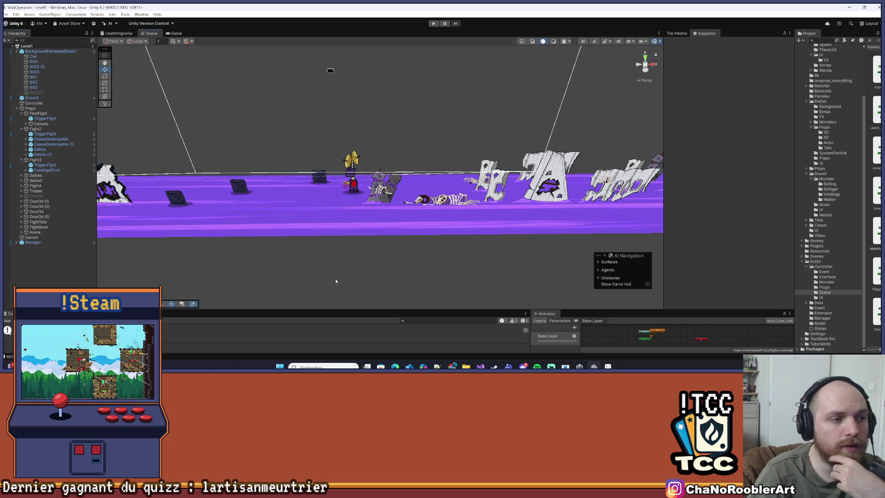
scroll(350, 119, up, 5)
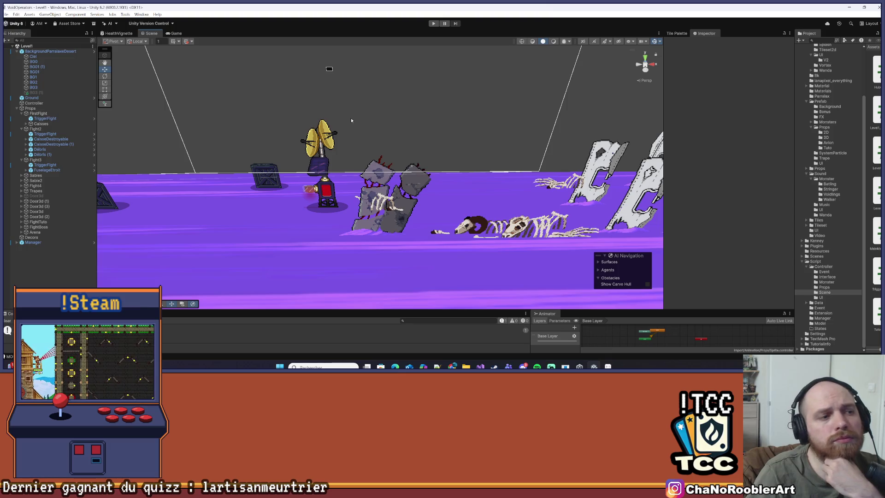
- Zoom out the Scene view and switch over to Visual Studio
scroll(351, 119, down, 6)
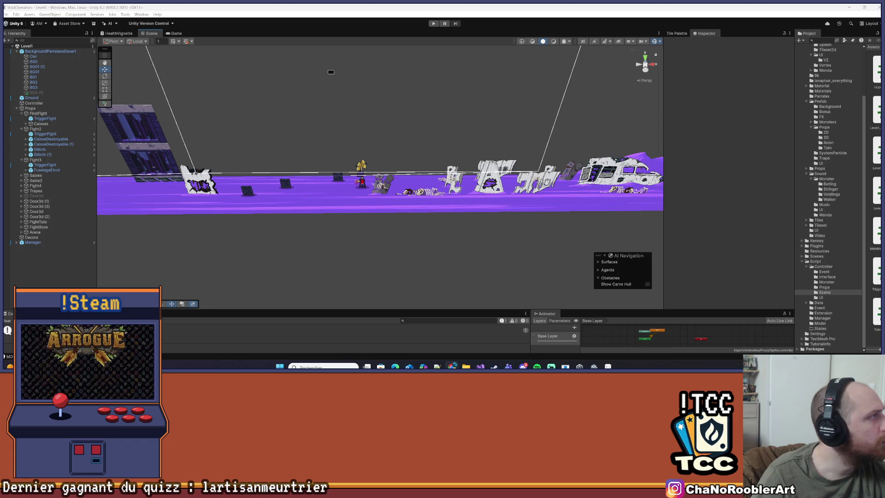
click(480, 366)
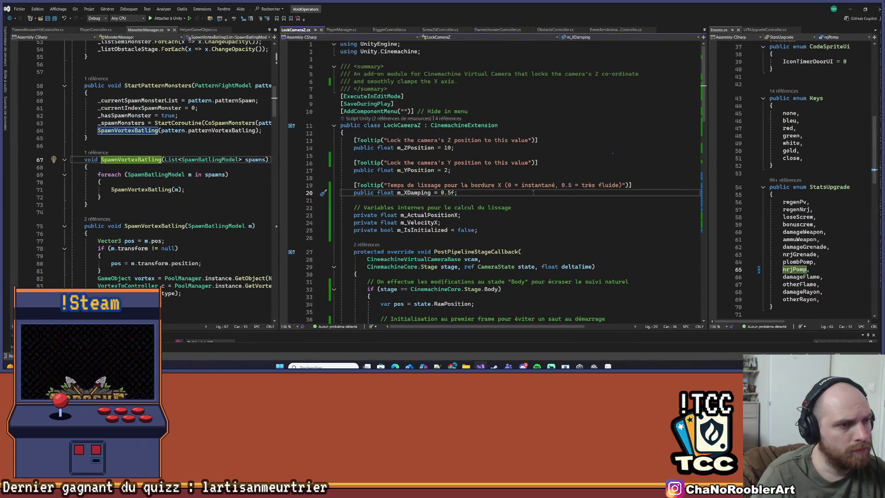
- Widen the left code pane and show PlayerController.cs at SecondaryShotgun there
scroll(533, 193, down, 9)
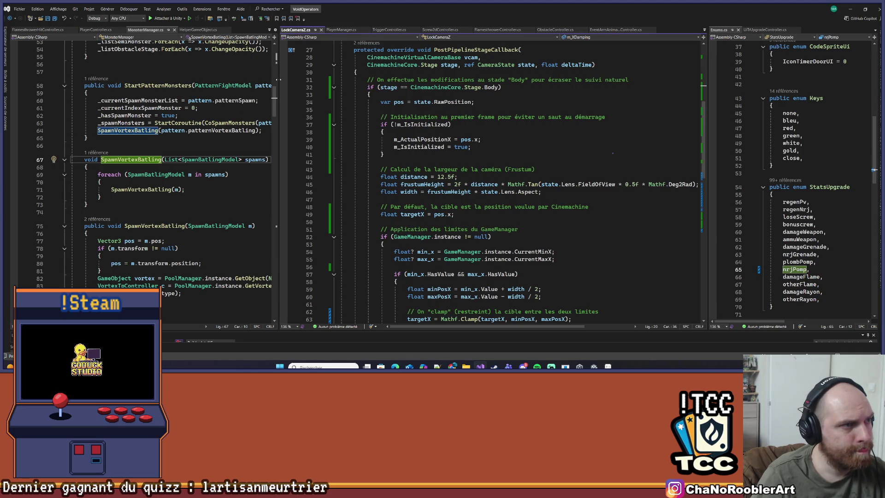
drag(279, 78, 366, 83)
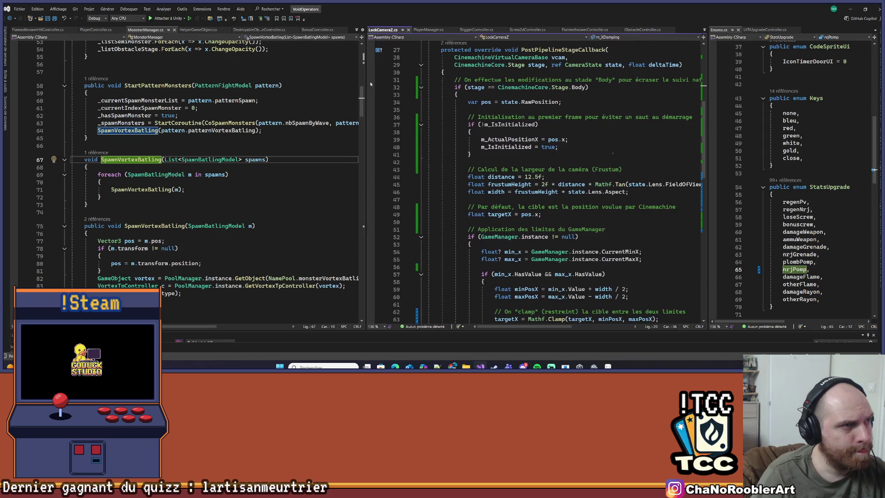
click(356, 29)
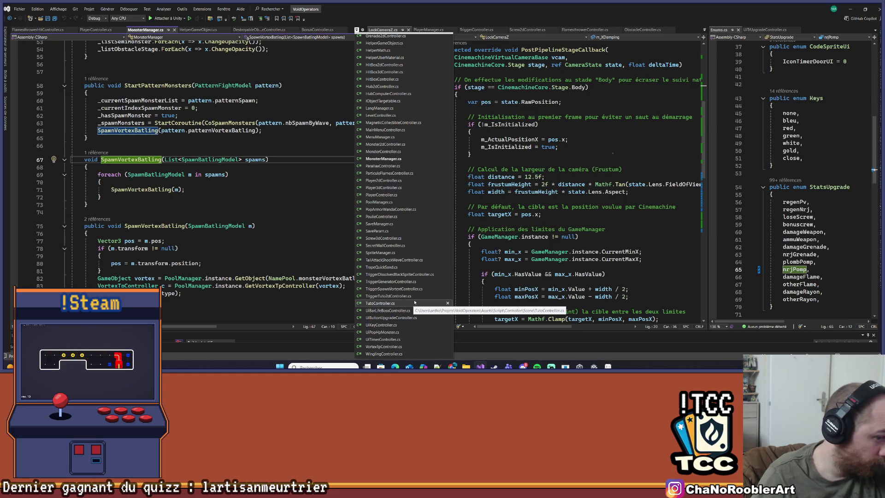
scroll(414, 302, up, 15)
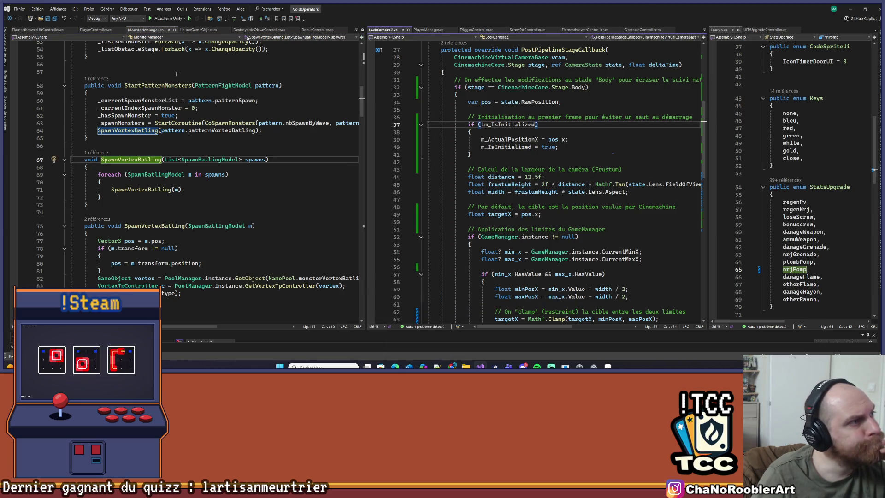
click(245, 85)
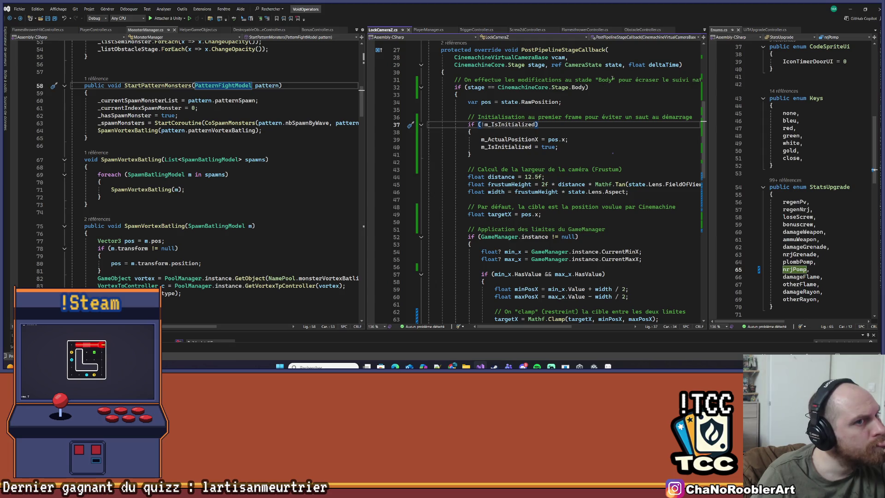
click(90, 30)
- Scroll PlayerController.cs, widen its pane, and show PlayerManager.cs at the nrjPomp case
scroll(212, 250, up, 15)
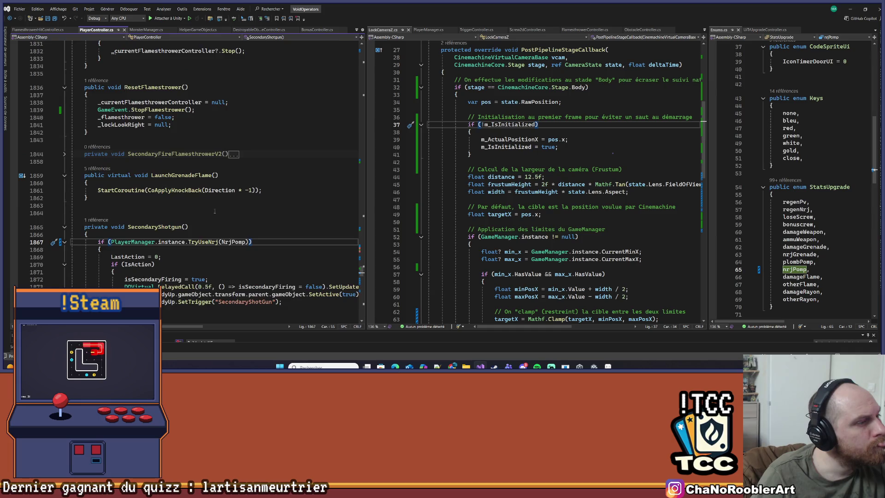
scroll(98, 184, up, 8)
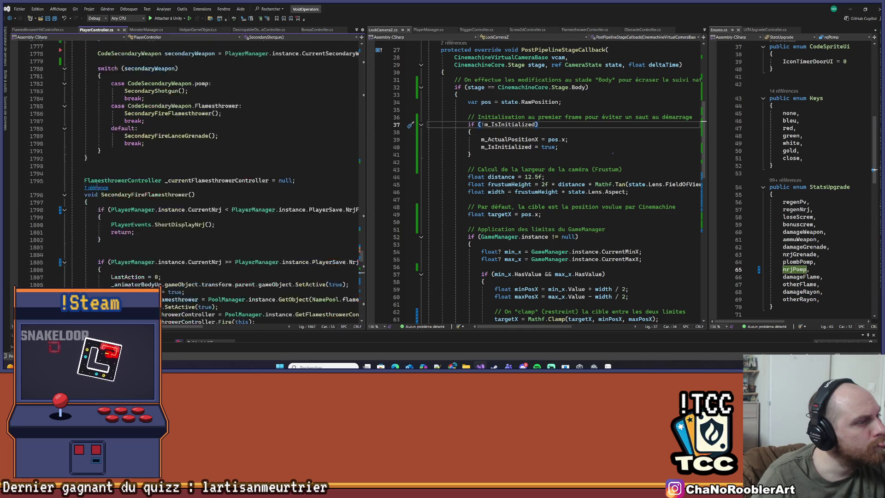
drag(362, 129, 480, 138)
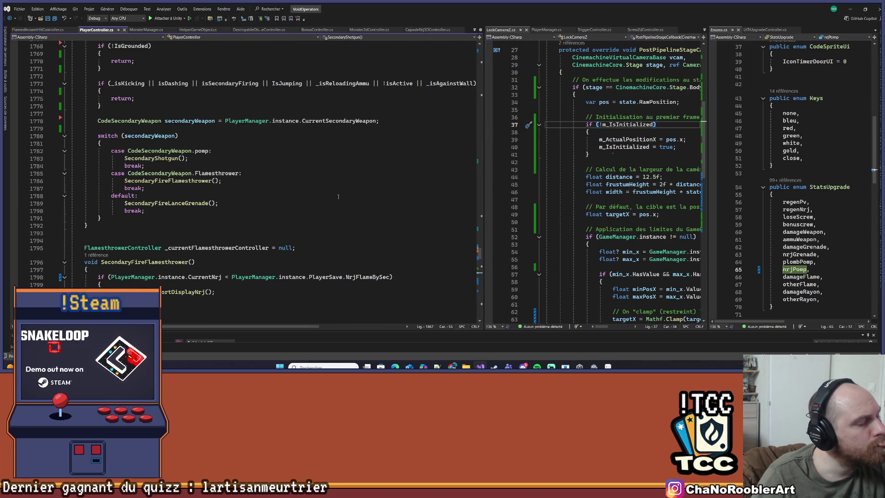
scroll(330, 200, up, 8)
scroll(330, 200, up, 2)
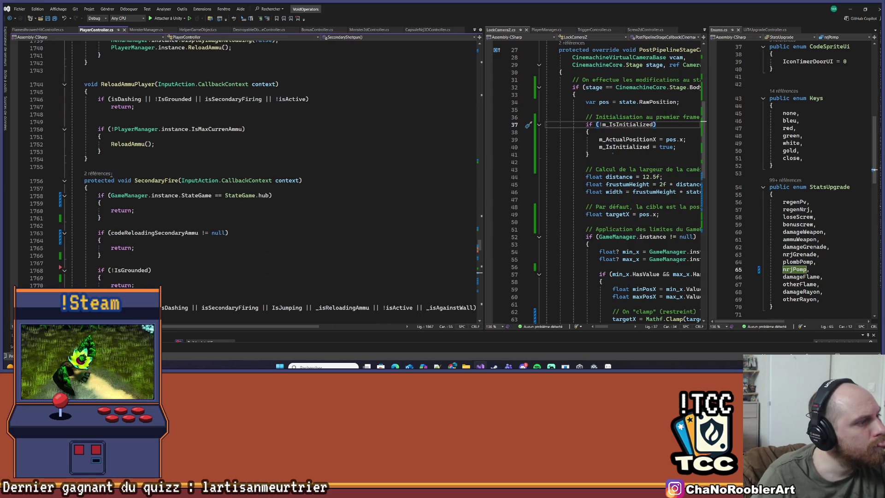
scroll(203, 189, down, 13)
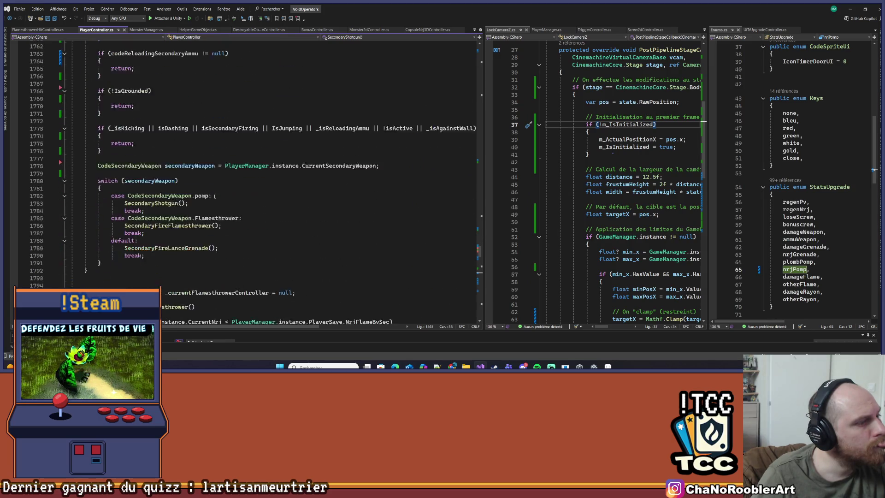
scroll(214, 197, down, 20)
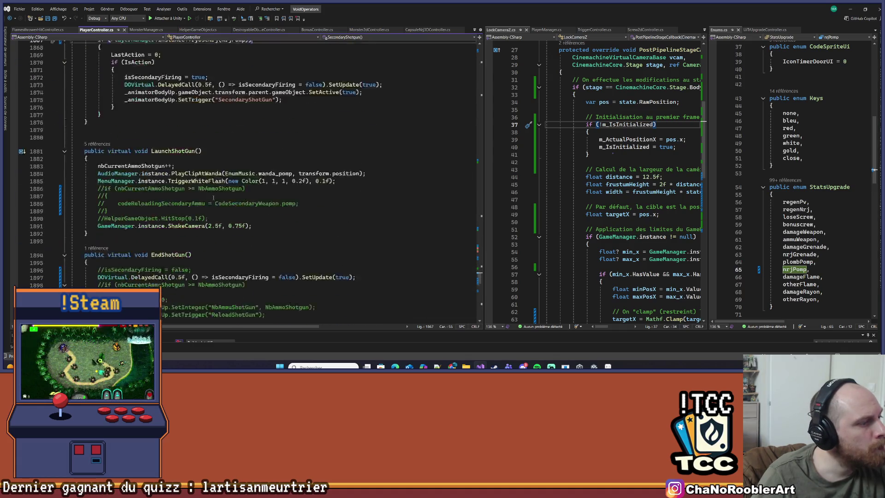
scroll(208, 203, down, 9)
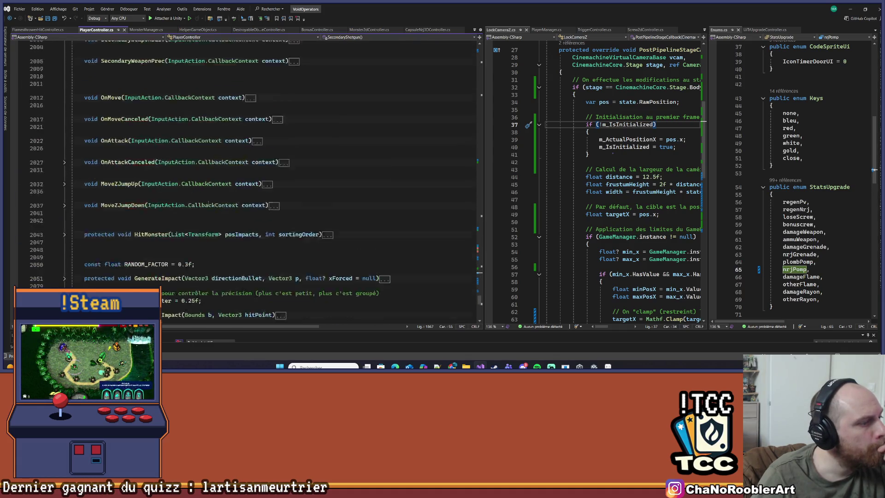
scroll(208, 203, up, 20)
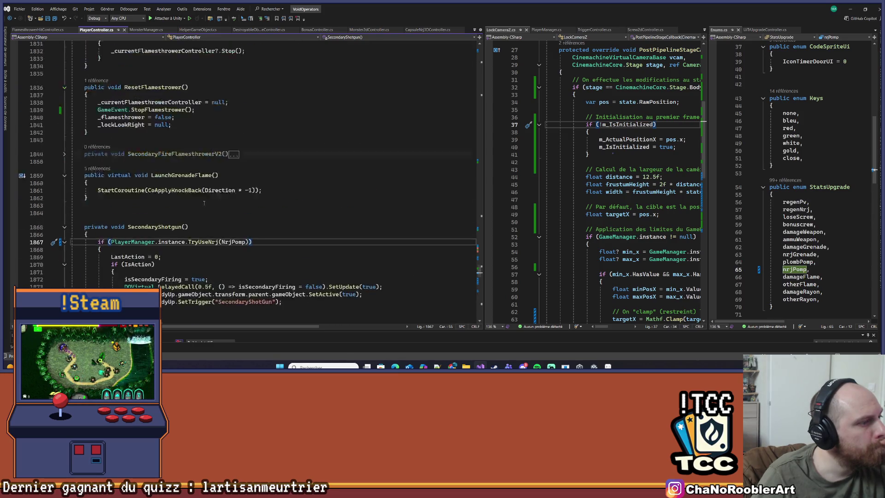
scroll(203, 203, up, 20)
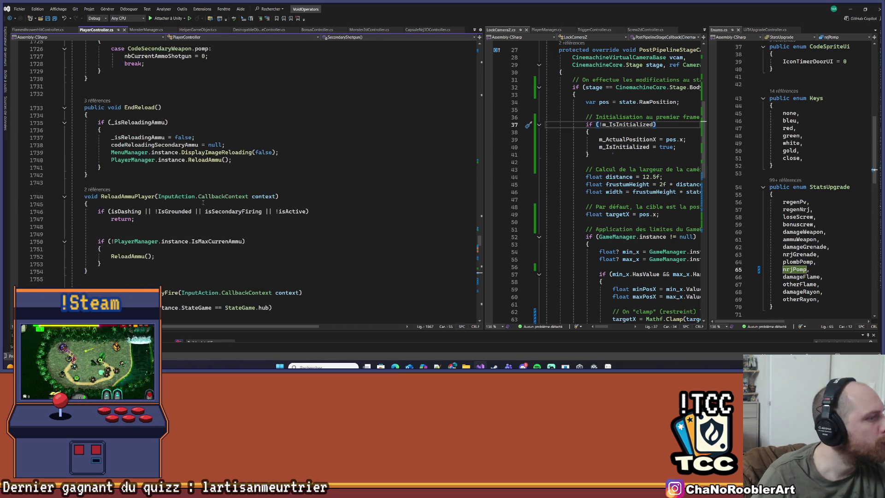
scroll(203, 203, up, 8)
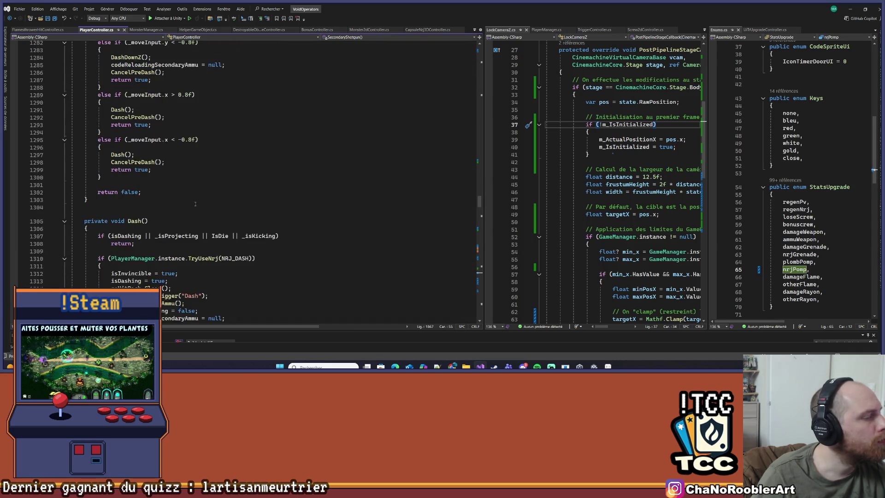
scroll(231, 161, up, 9)
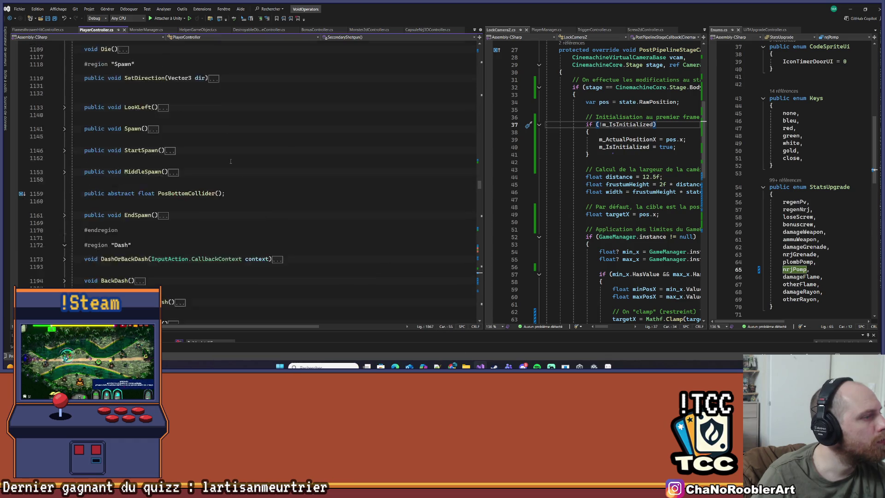
scroll(228, 161, up, 15)
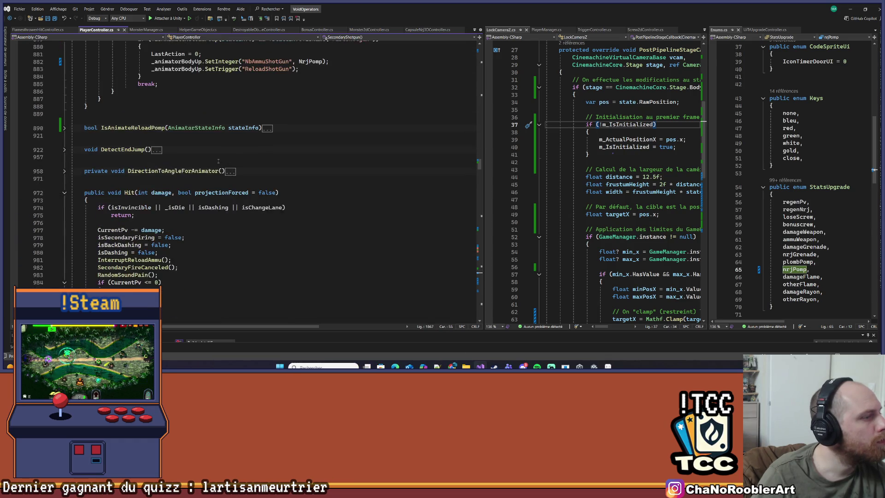
scroll(213, 163, up, 20)
scroll(213, 163, up, 8)
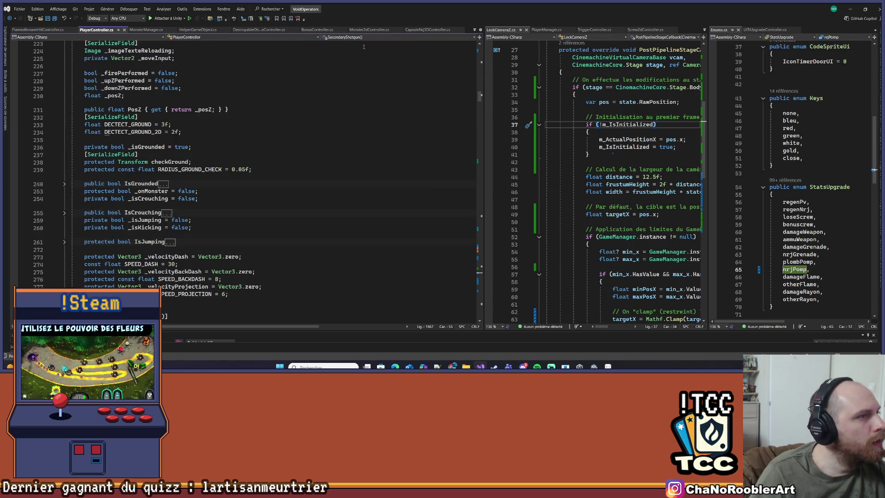
click(556, 30)
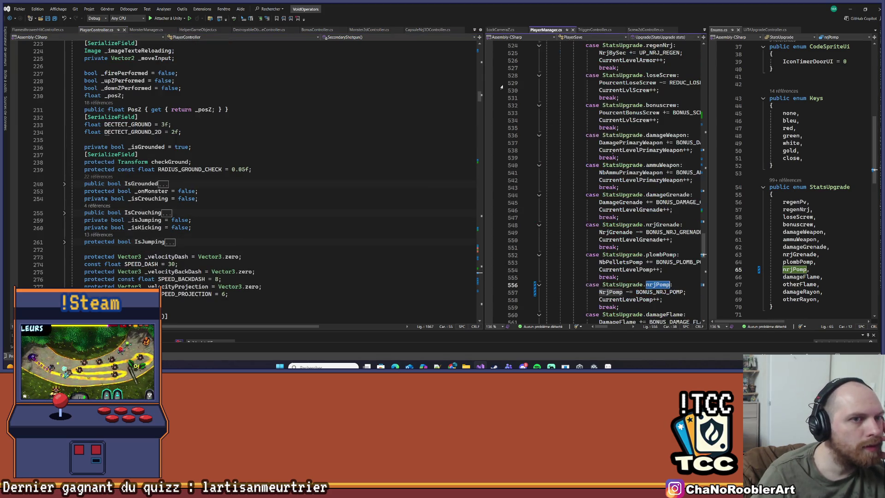
- Follow Upgrade's references into UIPanelUpgradeController.cs and scroll to the UpgradePomp method
drag(484, 109, 318, 110)
scroll(405, 231, up, 15)
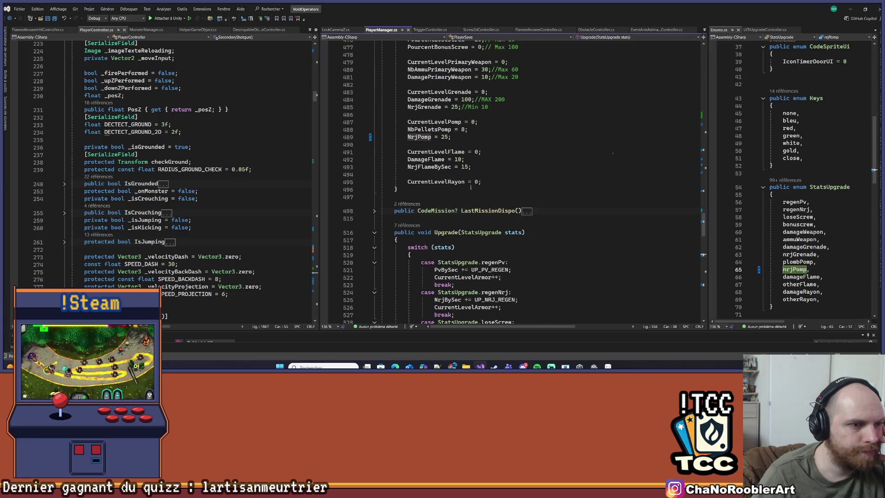
click(406, 227)
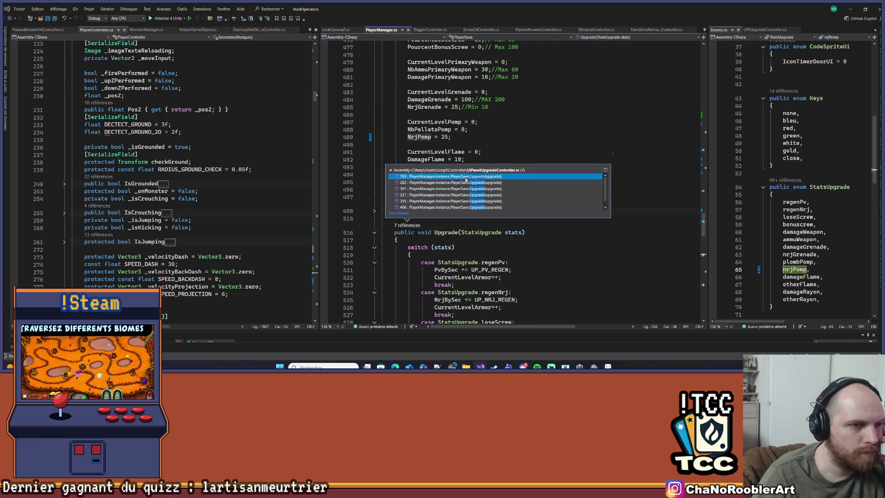
double_click(466, 177)
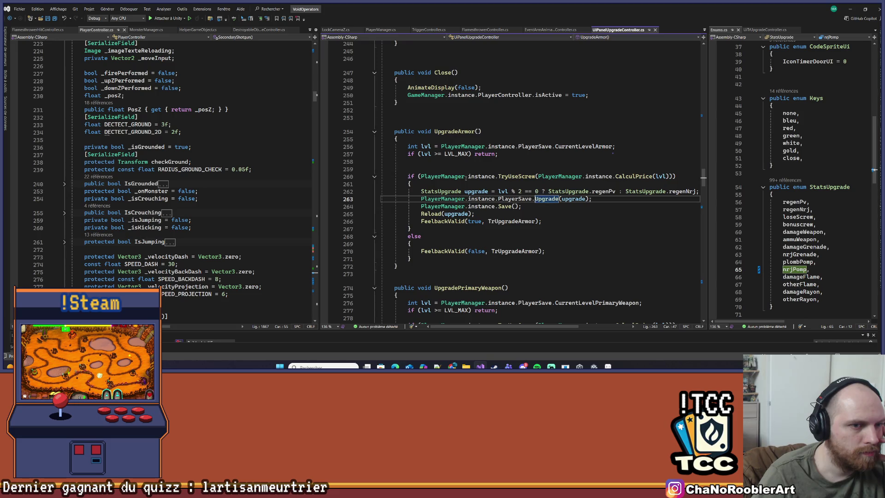
drag(318, 160, 223, 160)
scroll(438, 198, down, 6)
scroll(439, 198, down, 13)
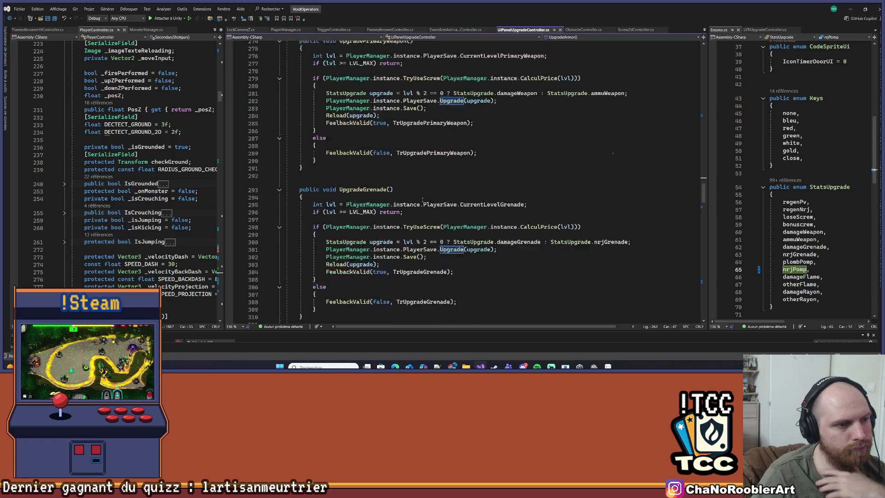
click(449, 197)
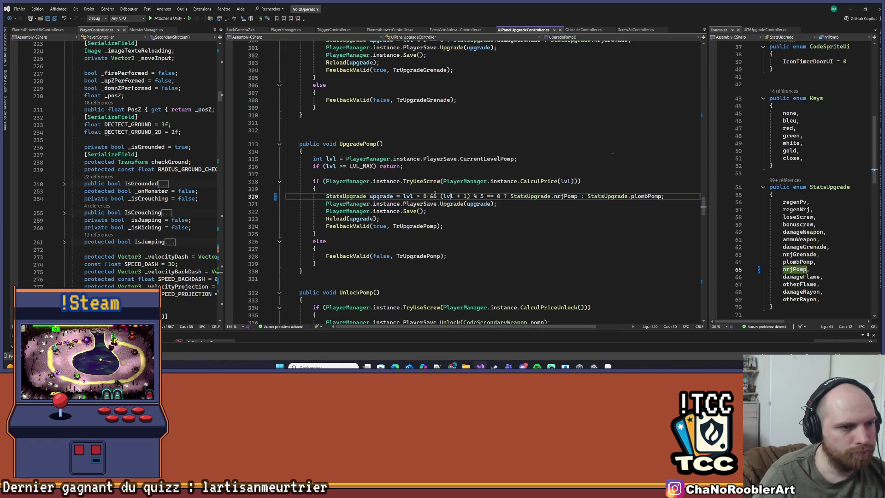
- Change UpgradePomp's condition on line 320 to lvl % 2 == 0, copied from UpgradeGrenade
scroll(465, 174, up, 3)
drag(403, 108, 443, 108)
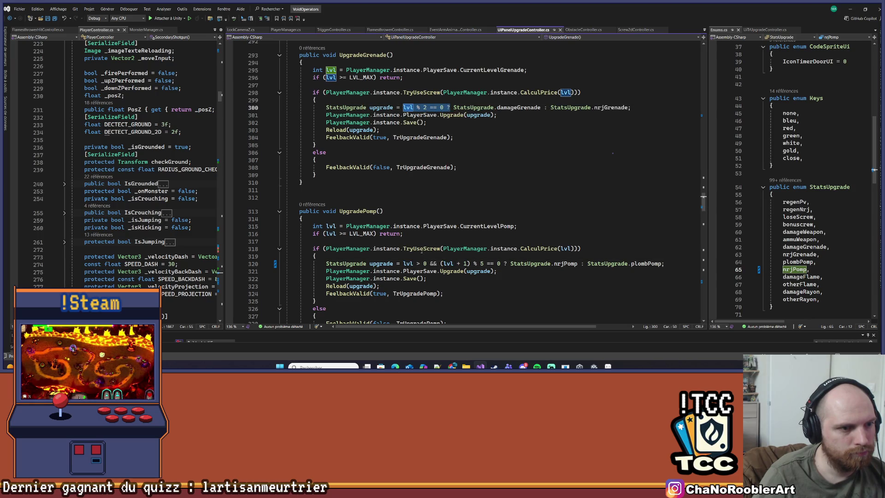
text(lvl % 2 == 0 ?)
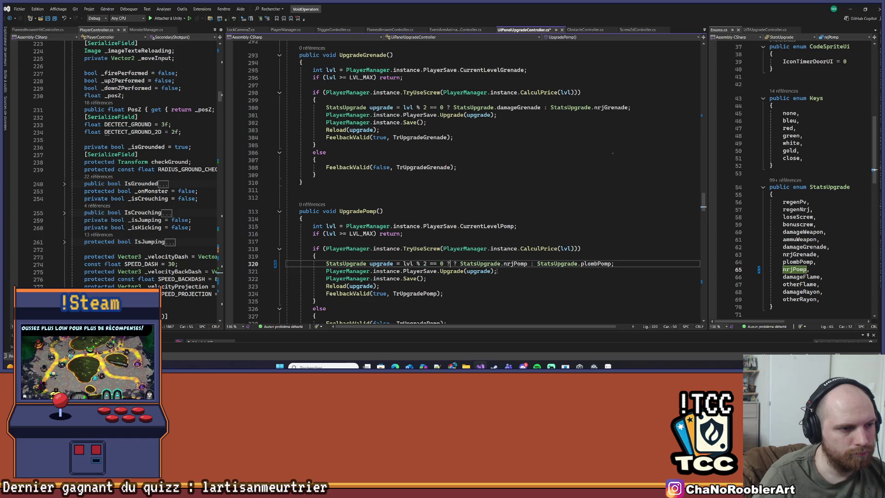
key(BackSpace)
key(BackSpace)
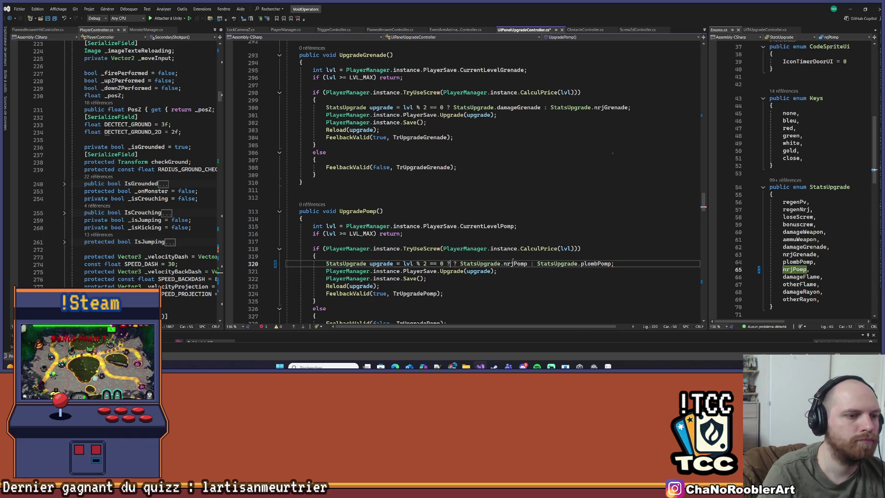
key(Right)
scroll(461, 231, down, 3)
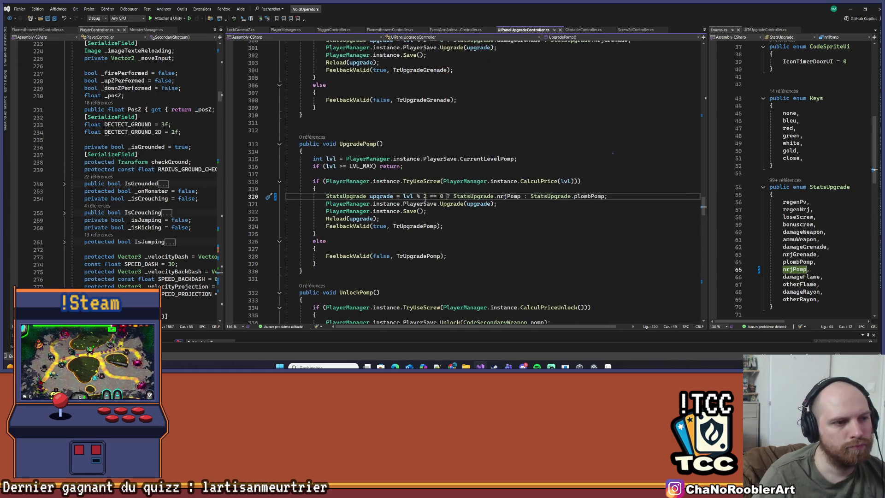
drag(403, 195, 447, 195)
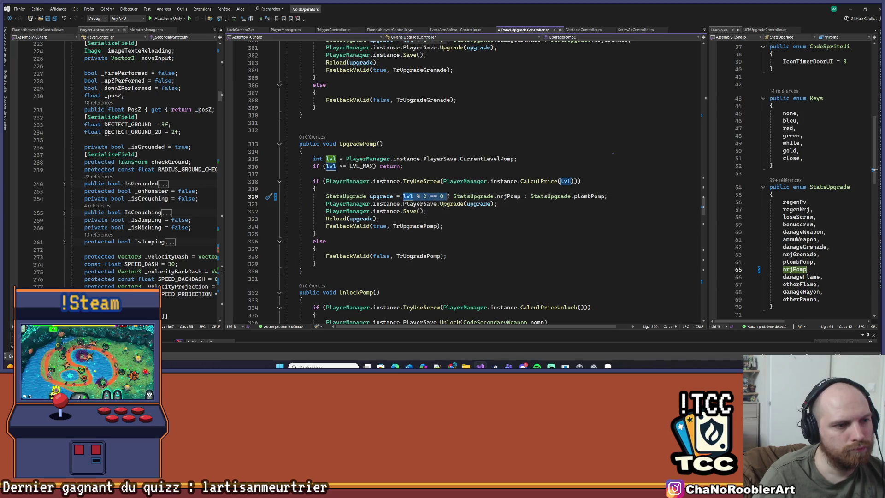
scroll(440, 203, down, 10)
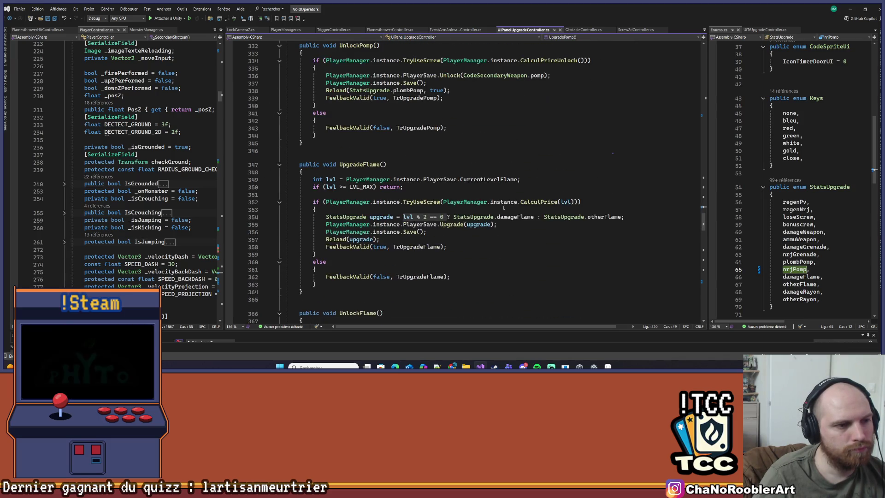
scroll(503, 208, down, 17)
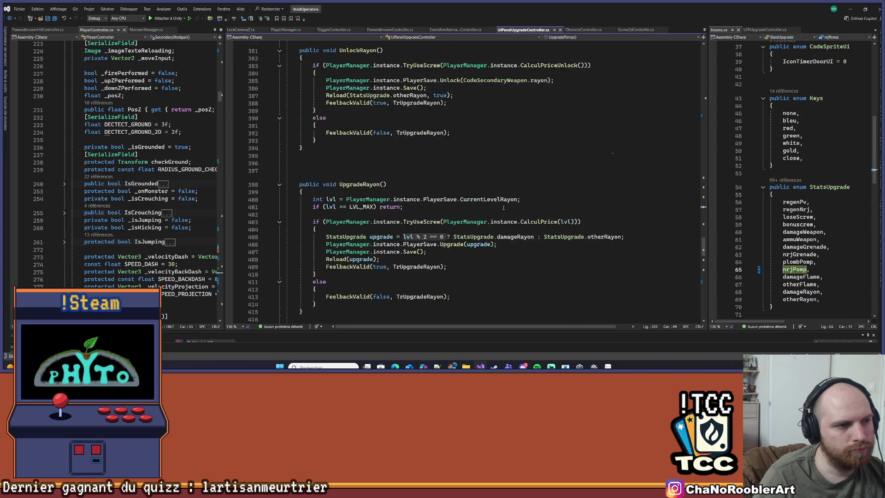
scroll(504, 207, down, 14)
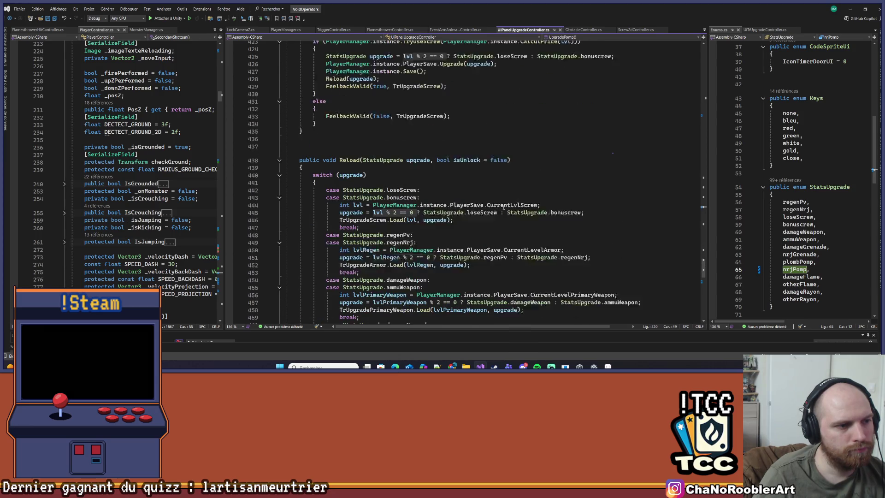
scroll(466, 226, down, 6)
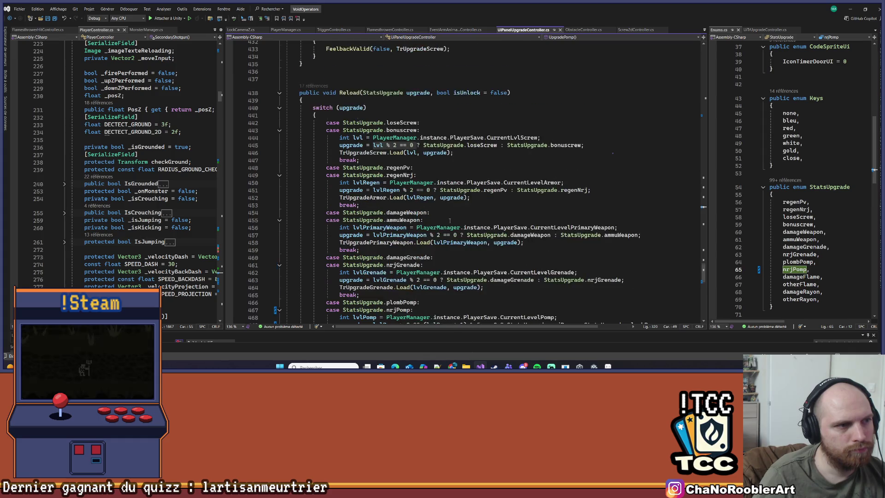
- Change line 469's condition to lvlPomp % 2 == 0 and minimize Visual Studio
click(440, 214)
scroll(438, 214, down, 2)
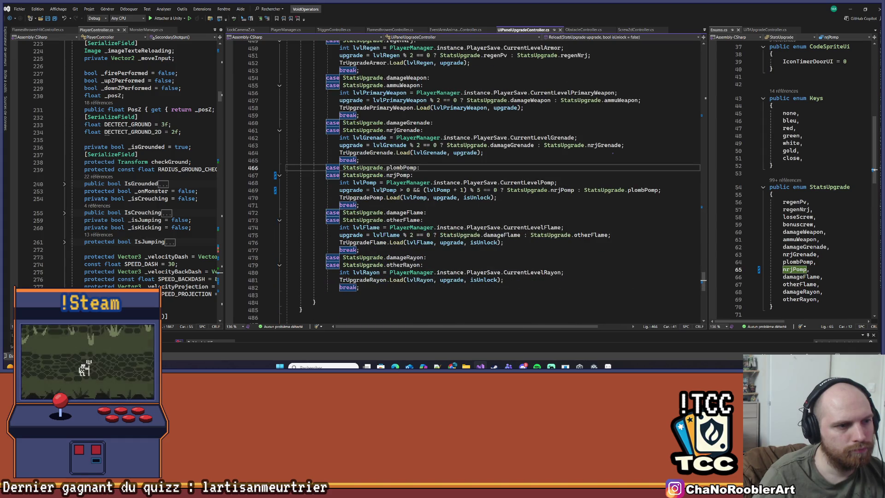
drag(383, 189, 477, 190)
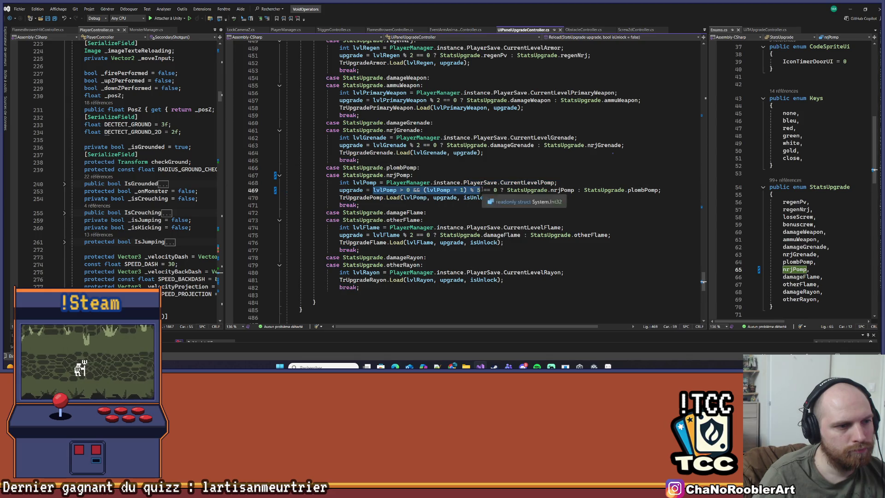
text(% 2 == 0)
double_click(379, 190)
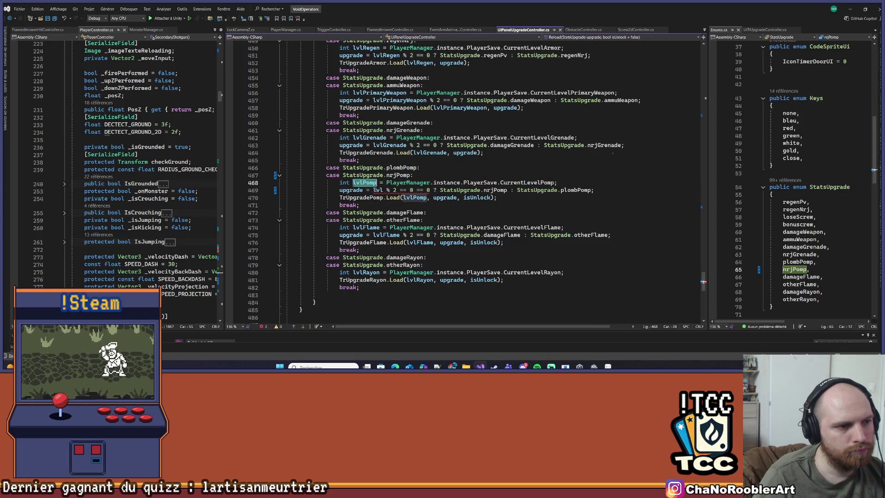
text(Pomp)
click(433, 175)
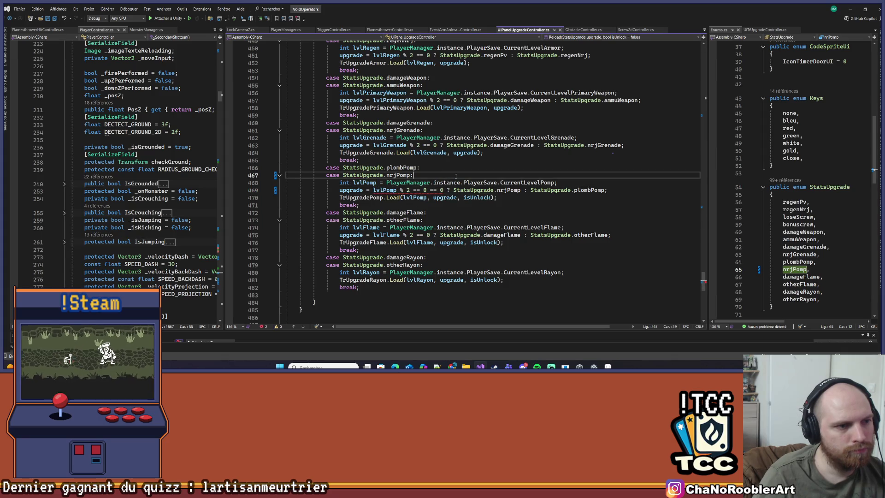
double_click(433, 190)
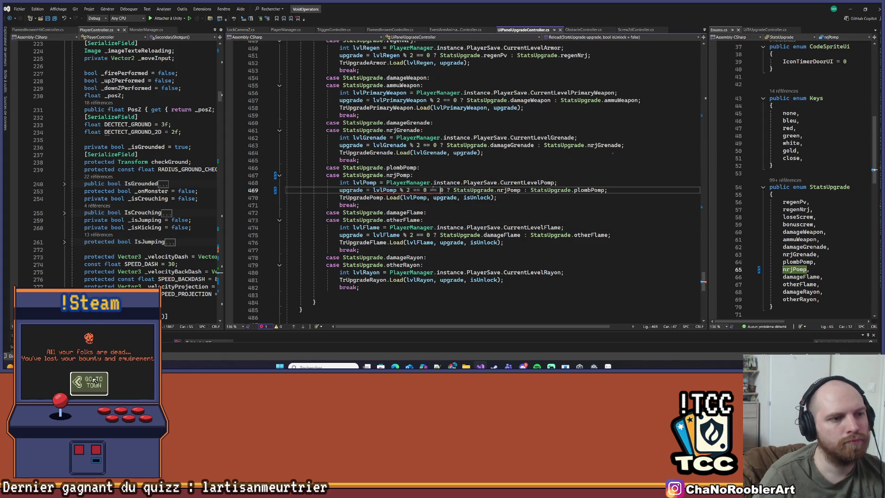
key(BackSpace)
key(BackSpace)
key(BackSpace)
click(452, 169)
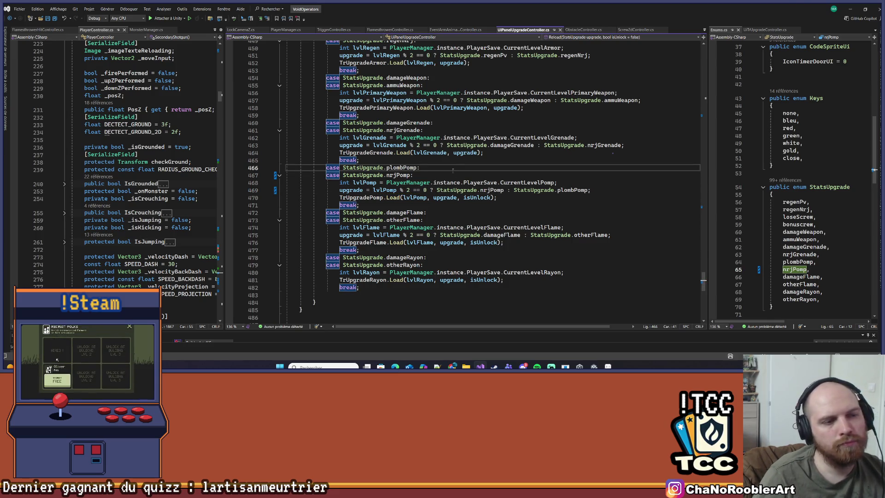
click(849, 8)
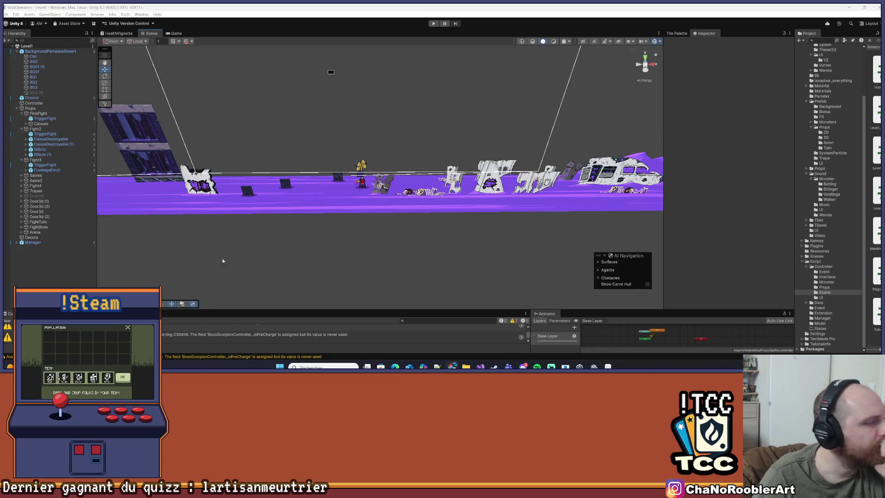
- Save Level1 and collapse the Props and desert parallax groups in the Hierarchy
click(7, 14)
click(16, 44)
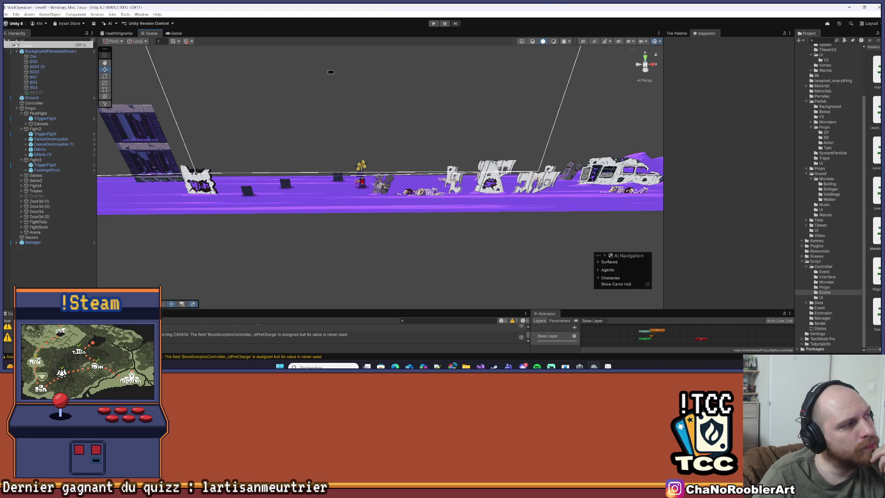
click(16, 108)
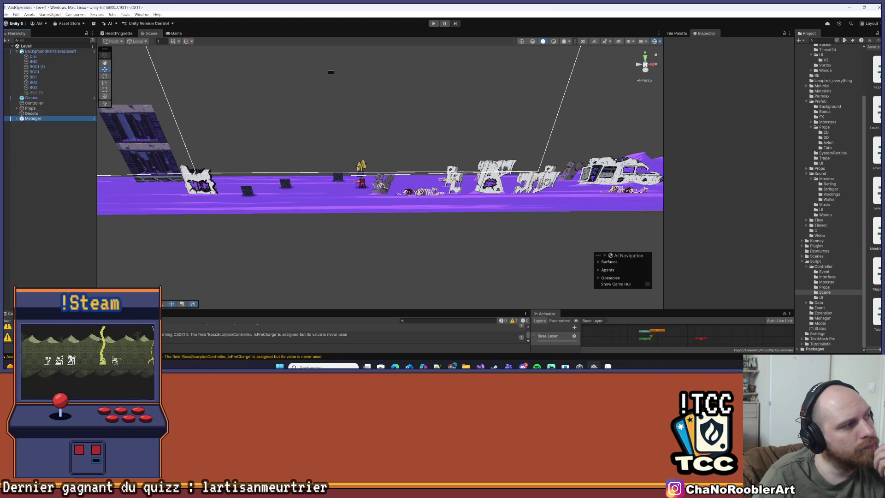
click(15, 51)
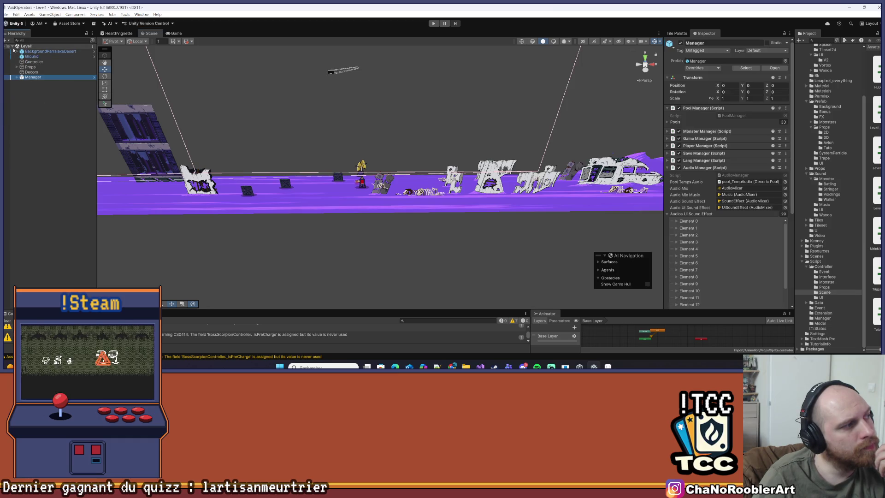
click(699, 69)
click(87, 105)
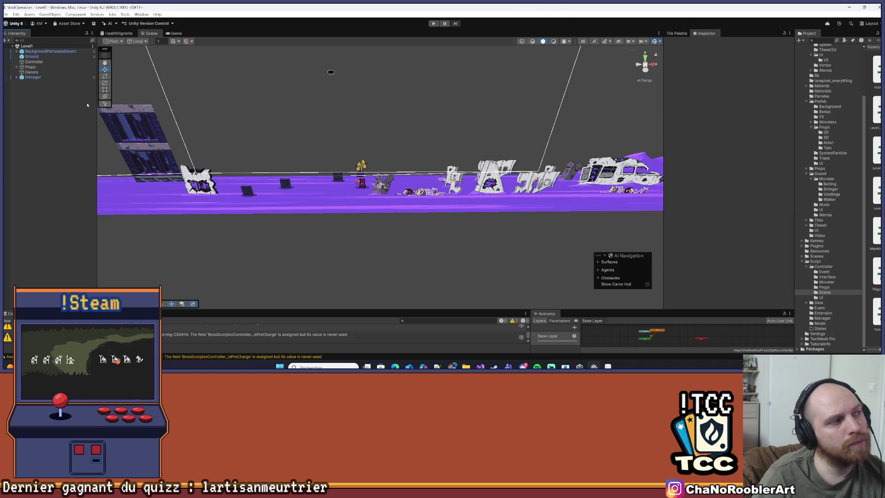
click(48, 74)
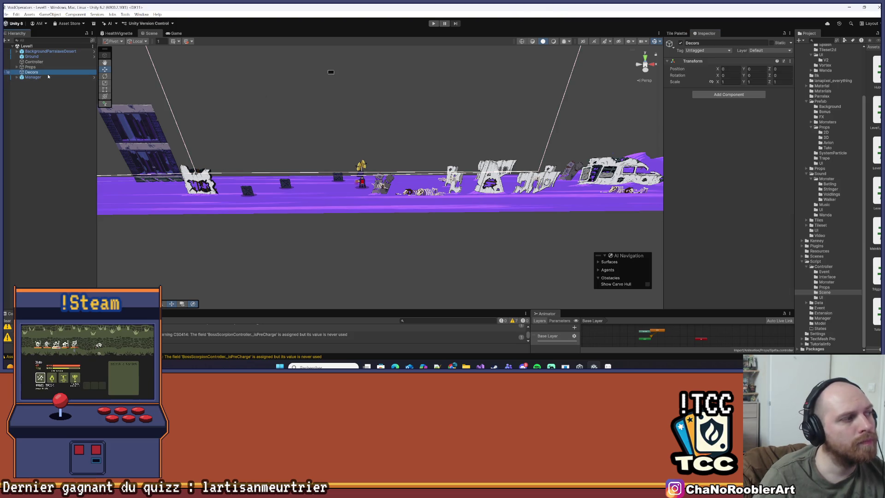
click(676, 42)
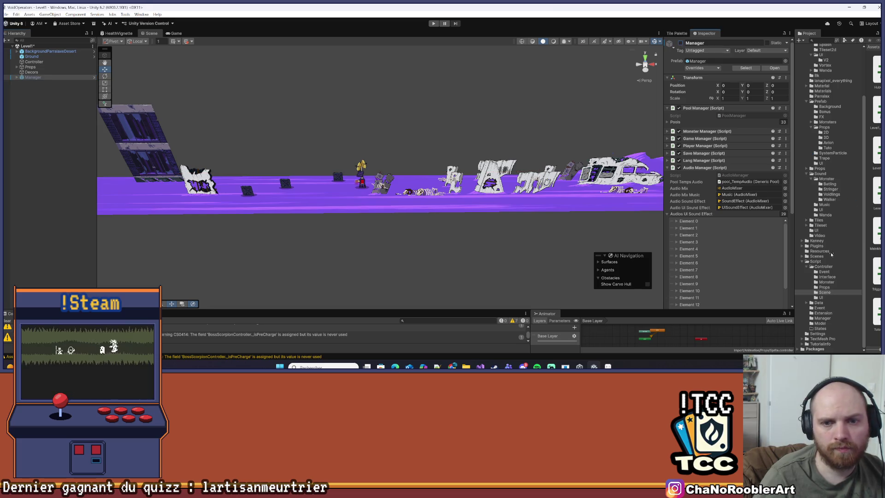
- Show the Scenes folder in a wider Project panel and open the MainMenu scene
click(825, 256)
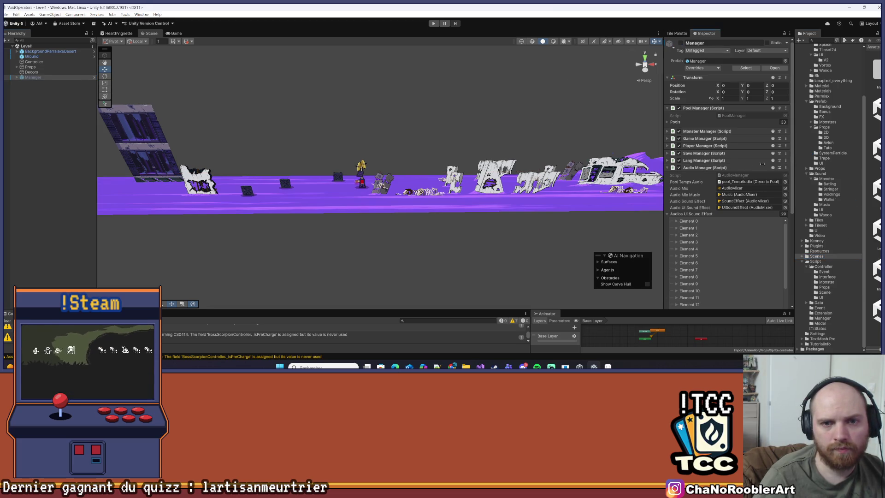
drag(762, 164, 725, 164)
click(850, 228)
click(868, 150)
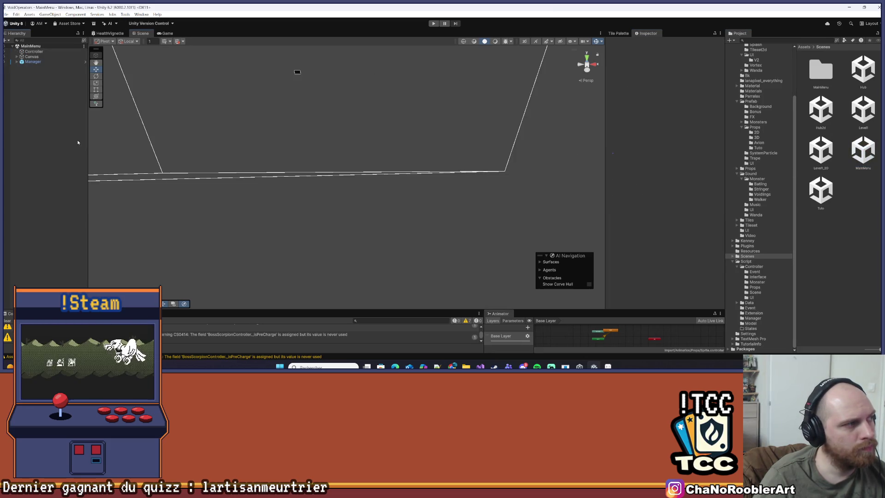
- Play MainMenu, skip the logo intro, and continue the saved game into Hub2d
click(433, 23)
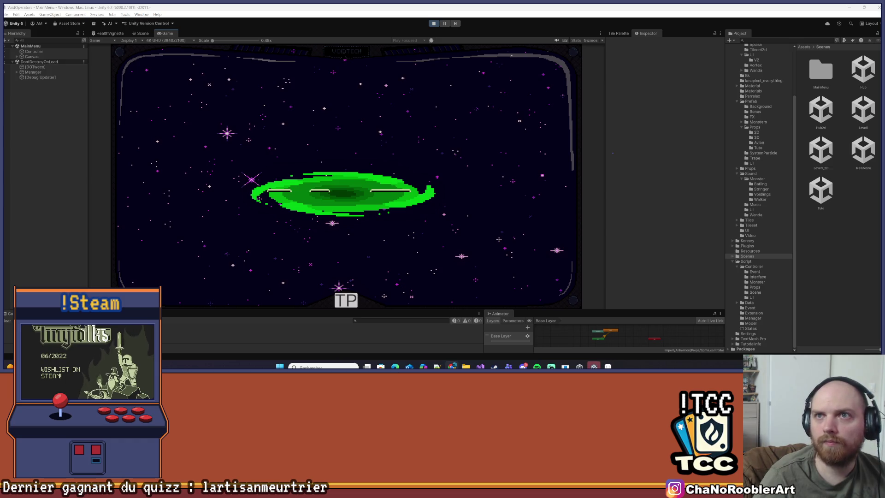
click(411, 226)
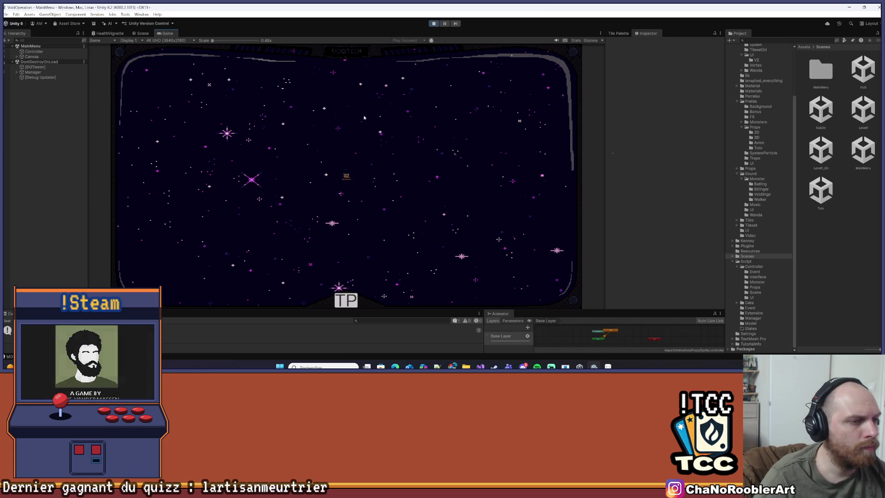
click(346, 111)
- Walk the character right to the upgrade station and browse the armor upgrades
key(d)
key(d)
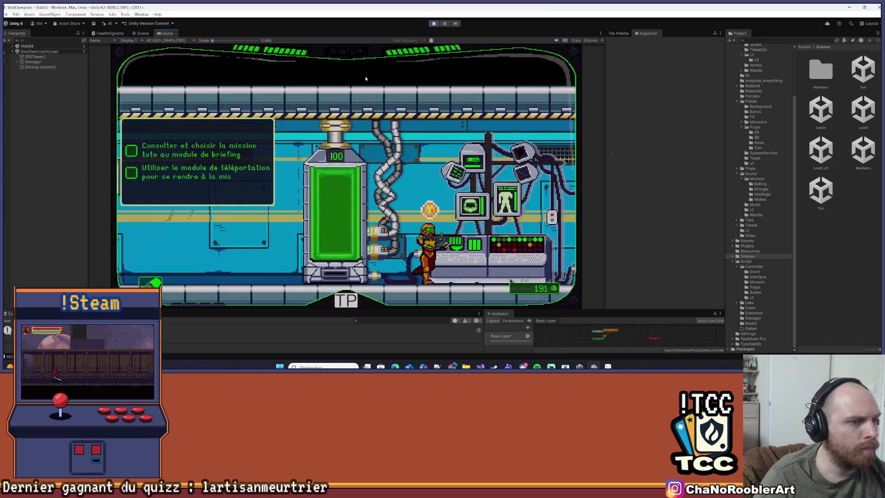
key(d)
key(e)
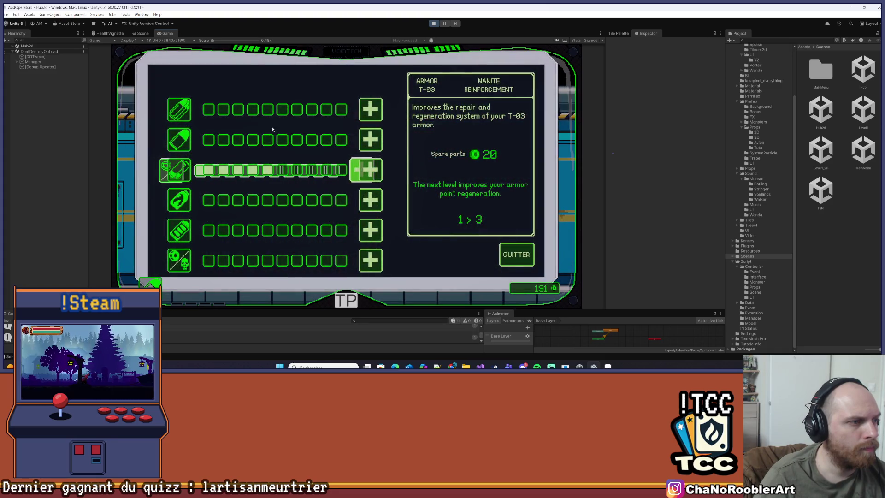
key(e)
key(e)
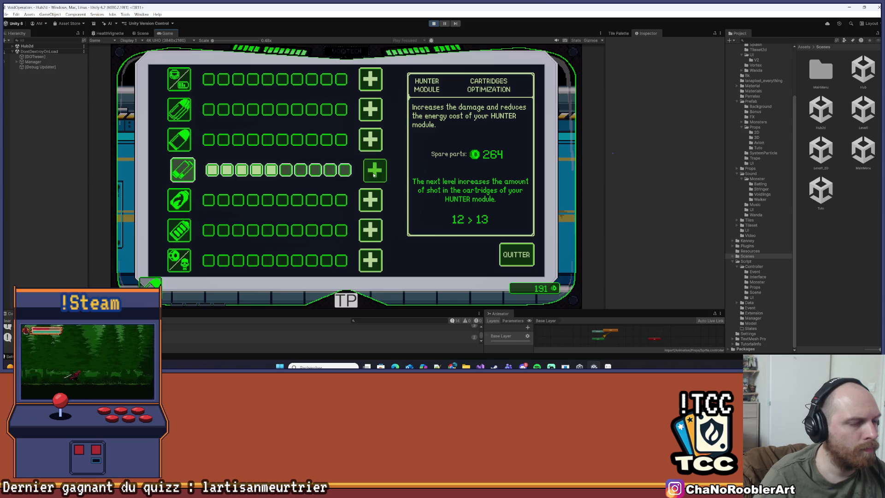
key(e)
- Pause and resume the game twice, then stop Play mode and dismiss the changes prompt
key(Escape)
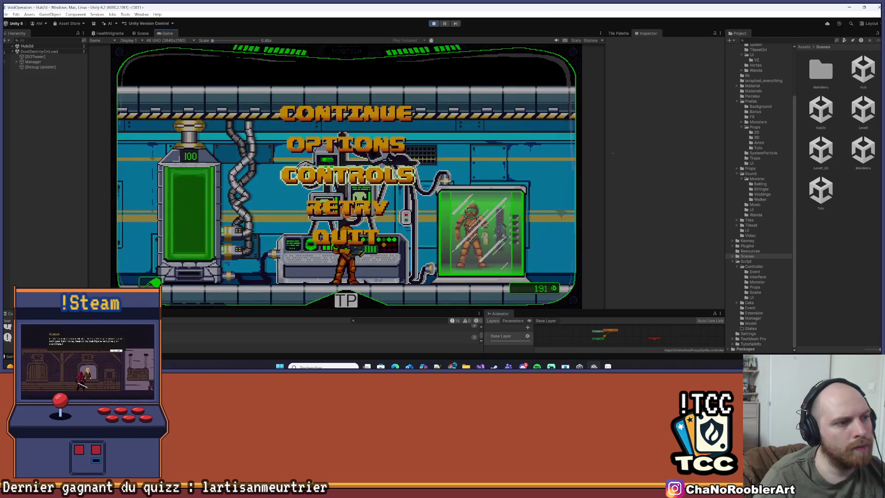
click(378, 114)
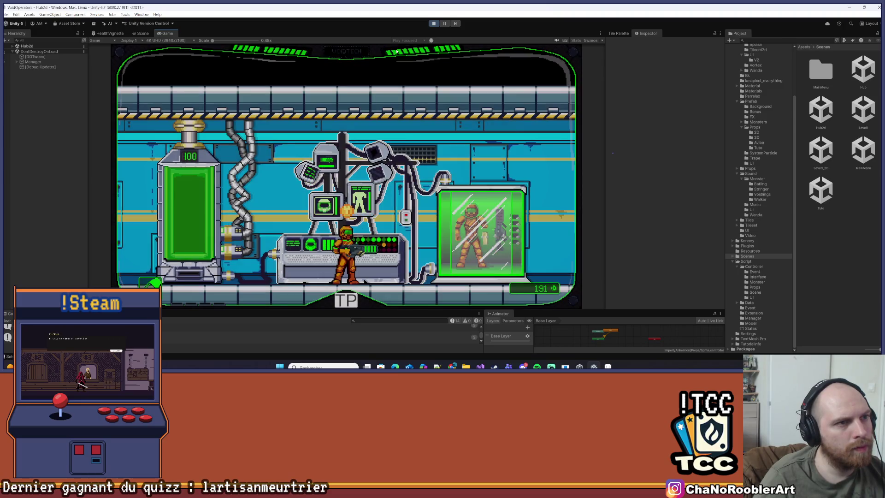
key(Escape)
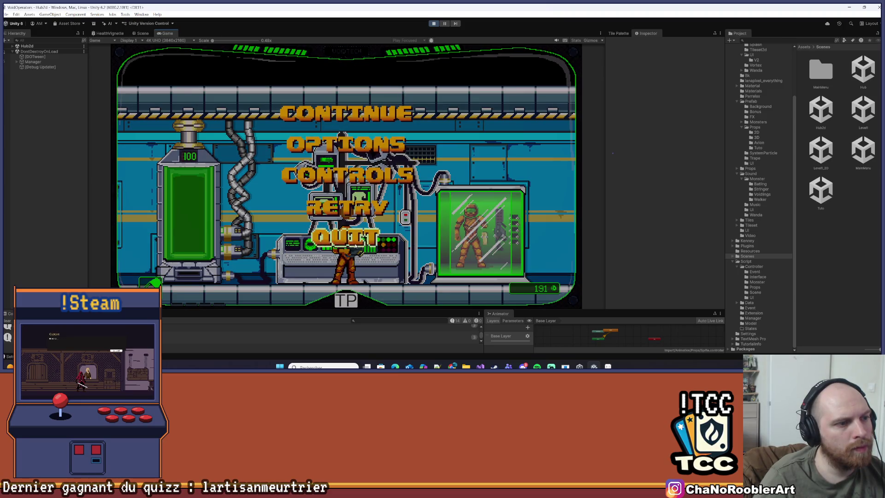
click(368, 209)
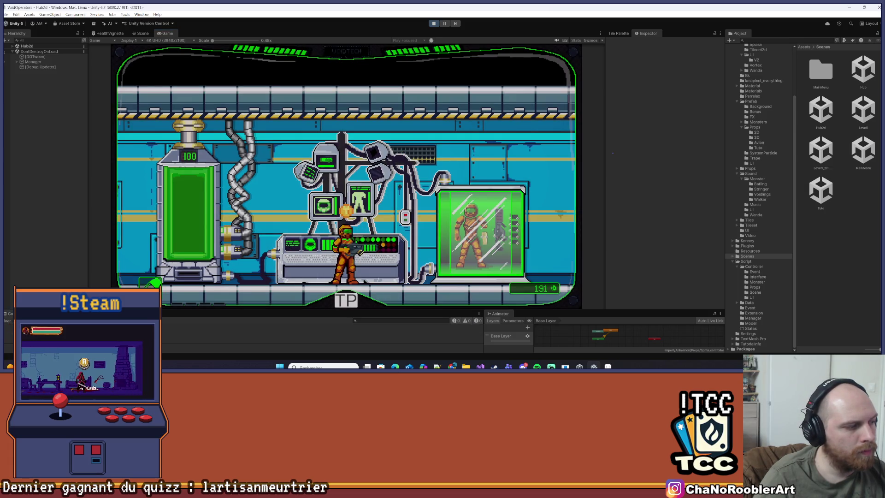
key(ctrl+p)
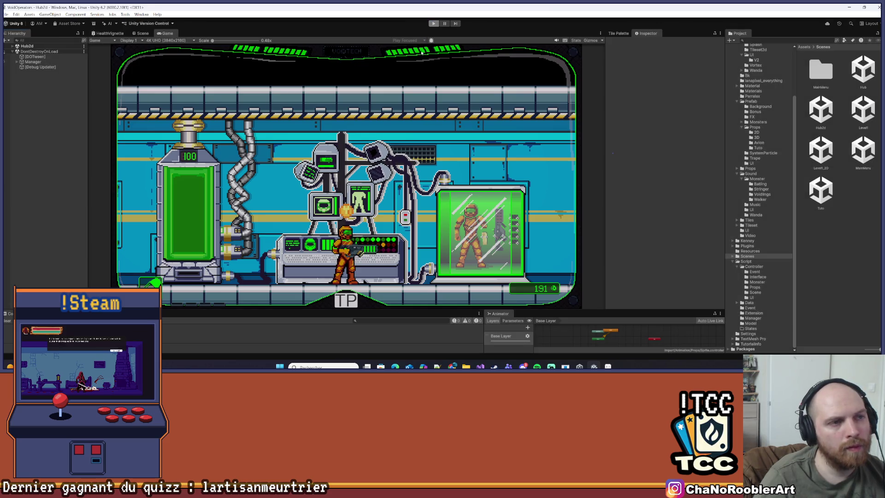
click(500, 145)
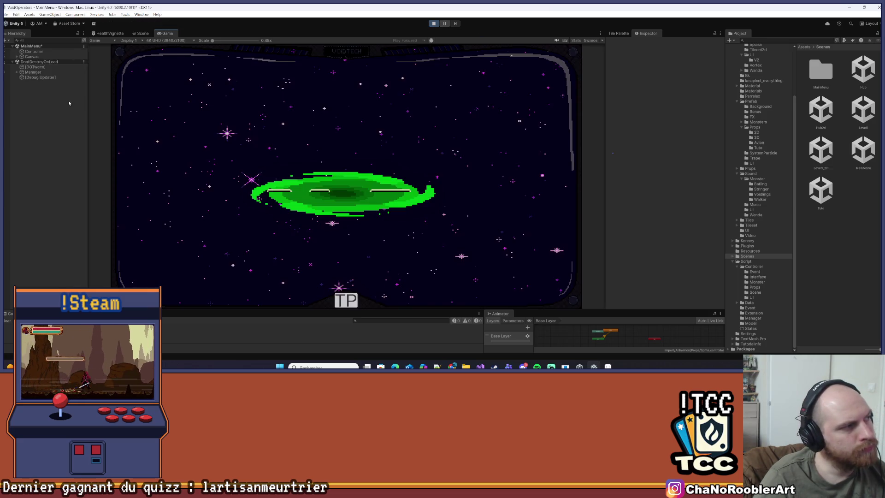
- Start a NEW GAME from the main menu, skip the hub intro dialogue, and show the Prefab folder
key(ctrl+s)
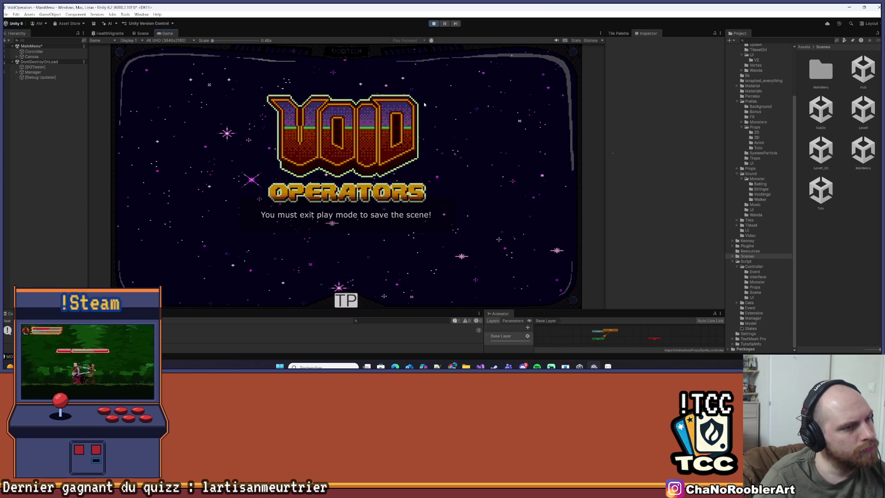
click(291, 143)
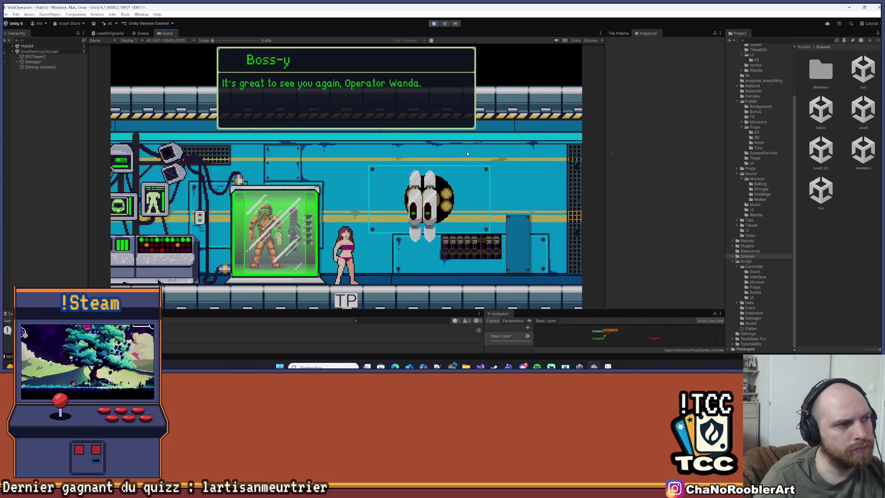
key(space)
key(space)
key(space)
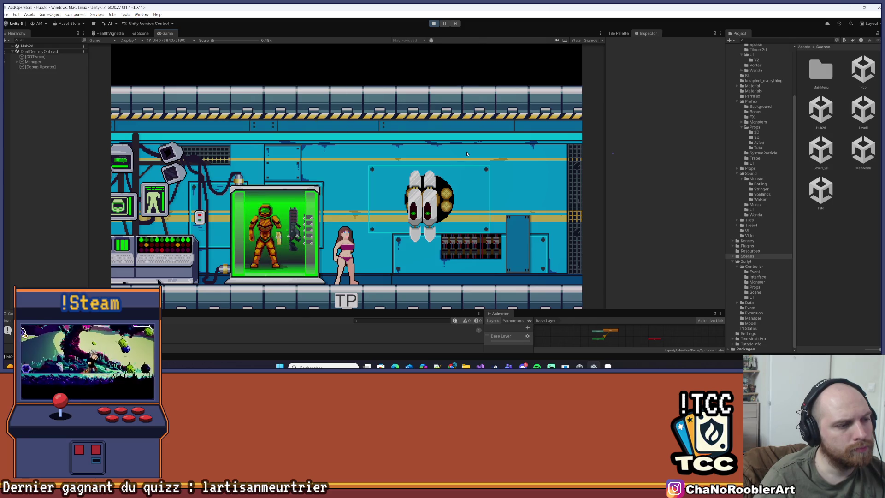
key(space)
key(space)
key(space)
key(space)
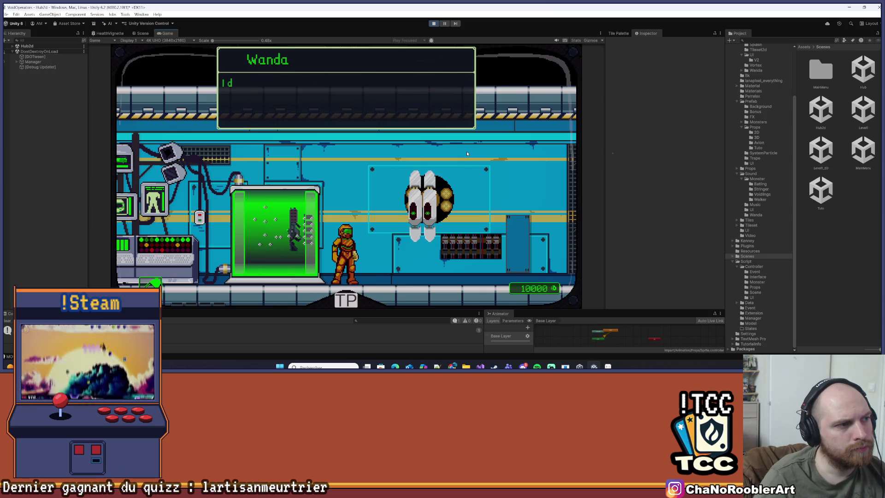
key(space)
key(space)
key(space)
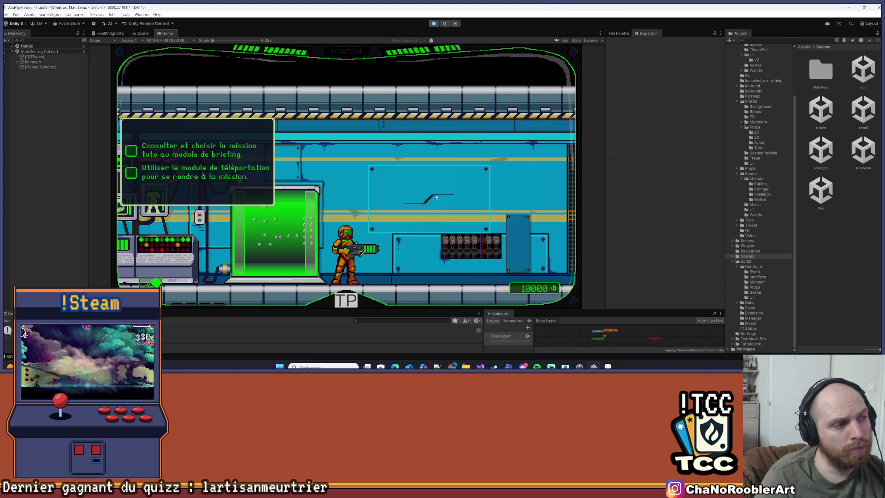
click(751, 101)
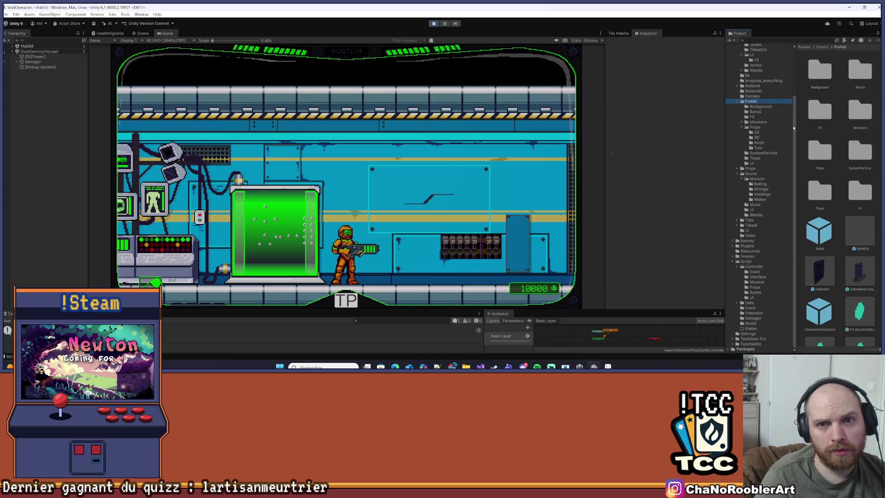
- Open the Relai prefab from the Prefab > Props folder
double_click(820, 152)
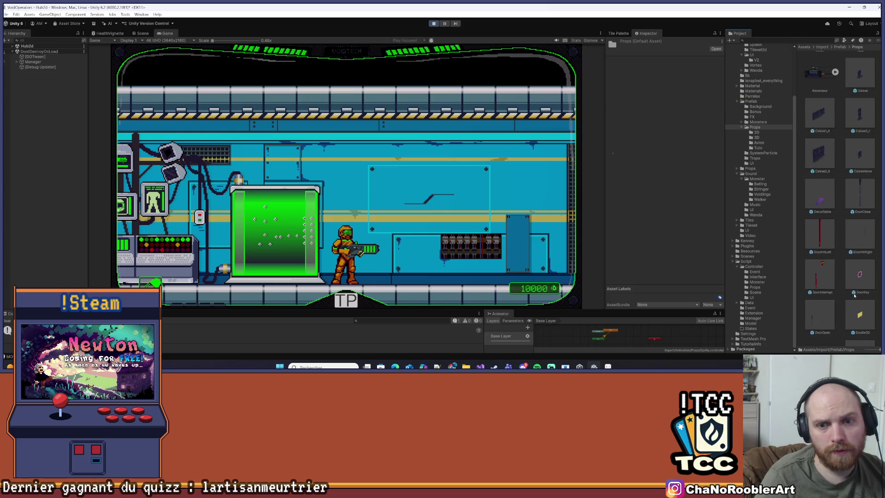
scroll(852, 321, up, 5)
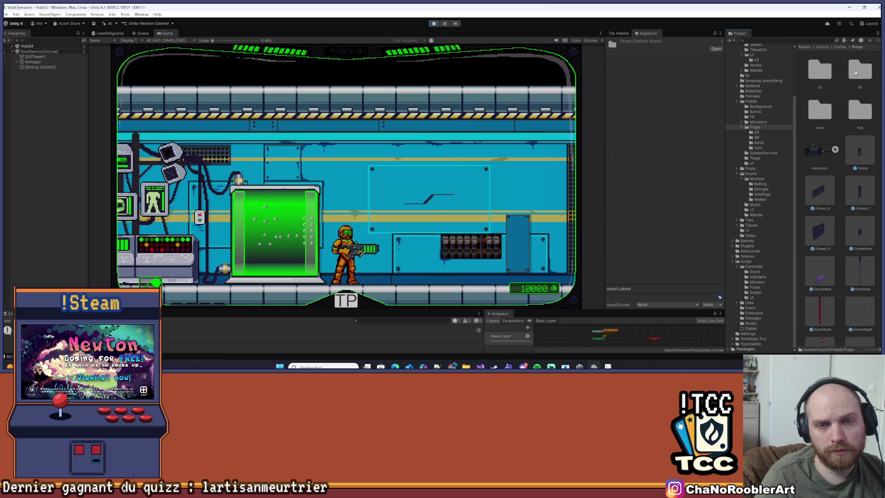
double_click(862, 70)
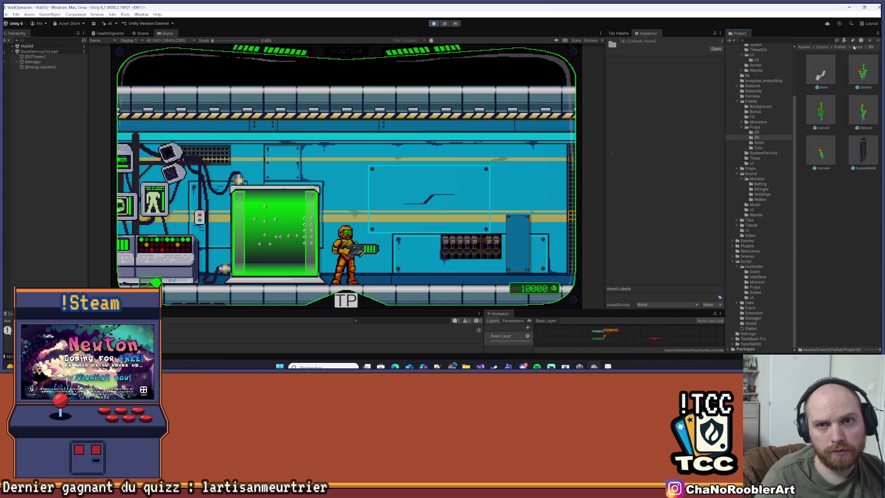
click(857, 46)
scroll(861, 302, down, 10)
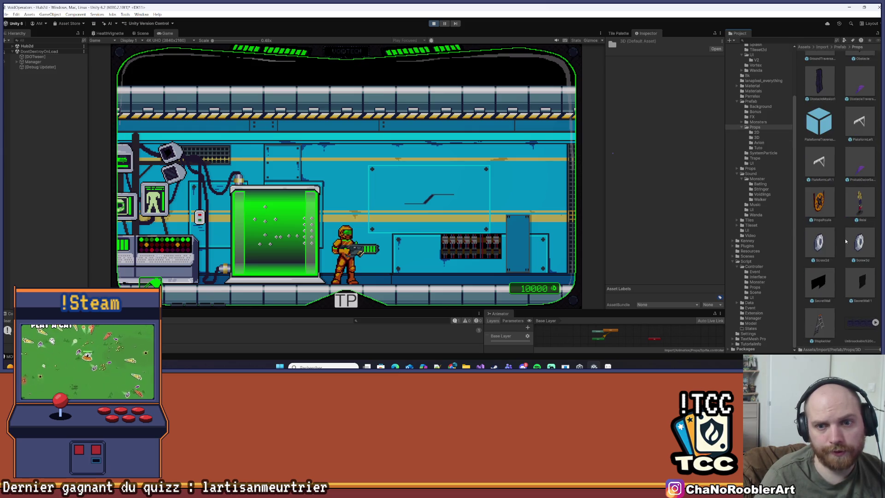
double_click(860, 203)
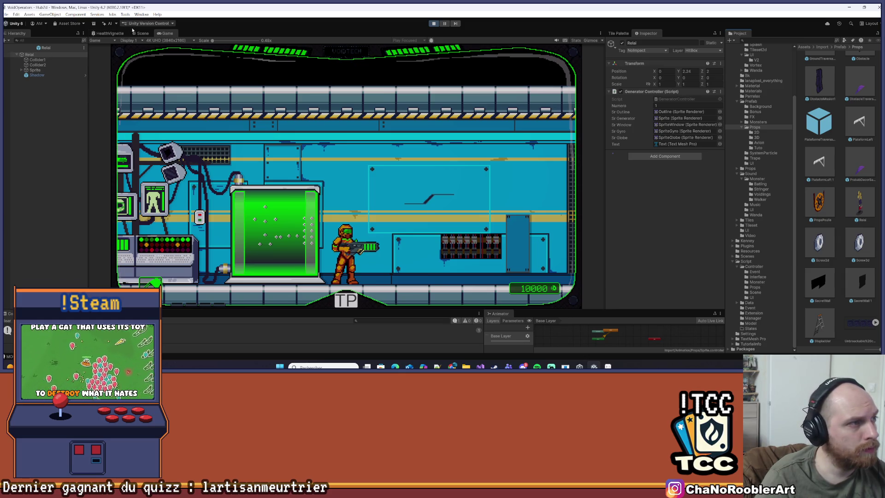
- Expand Relai's Sprite children in the Hierarchy and select SpriteGyro
click(140, 34)
click(51, 61)
click(48, 65)
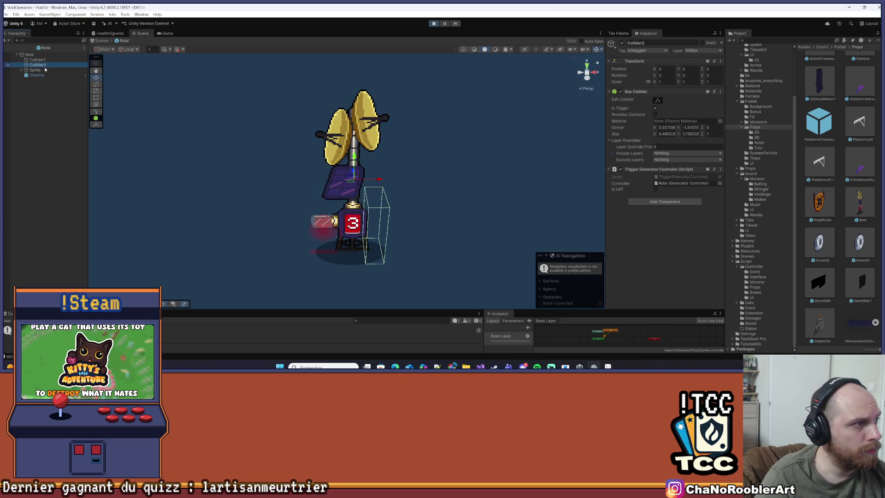
click(43, 70)
click(21, 71)
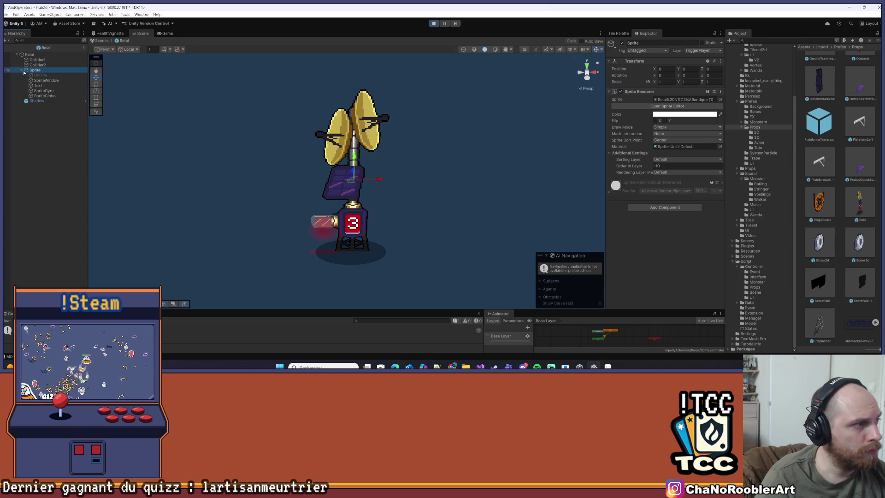
click(52, 90)
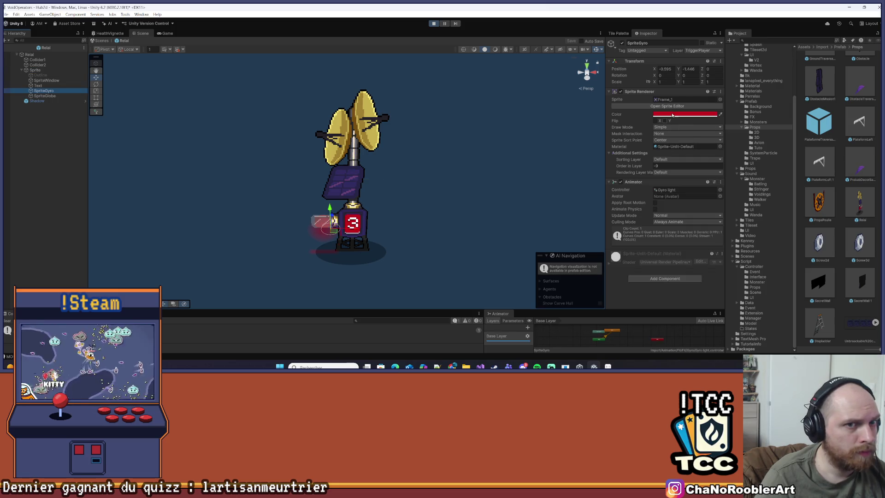
- Inspect the SpriteWindow and SpriteGlobe children, then return to SpriteGyro
click(38, 85)
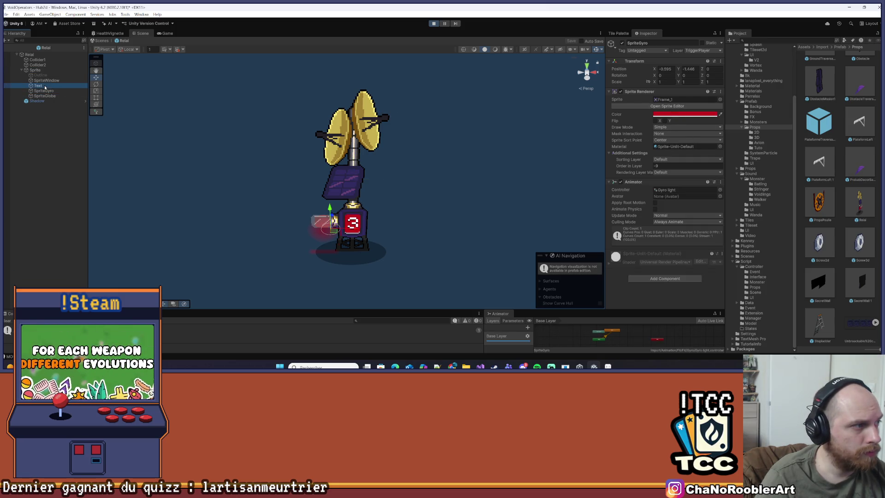
click(47, 81)
click(48, 81)
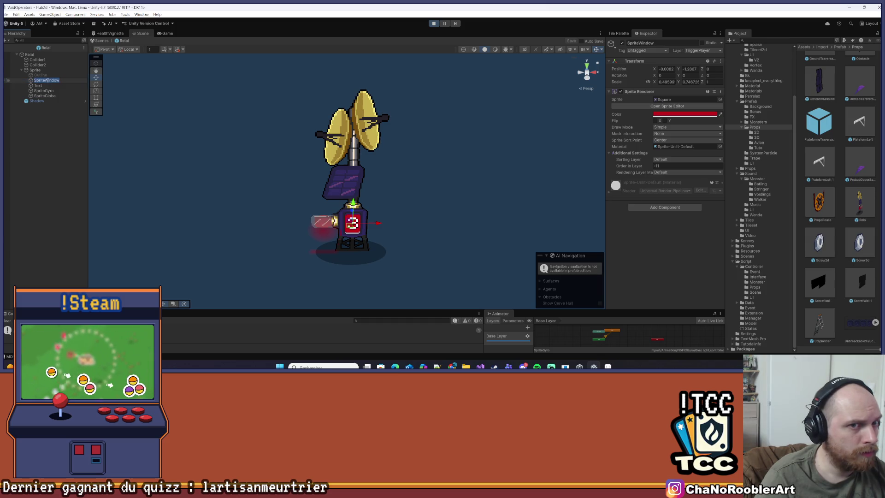
key(Escape)
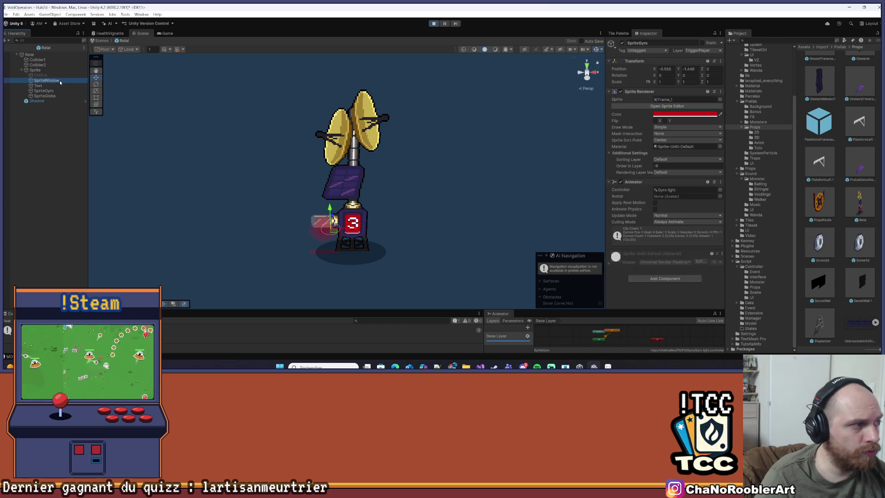
key(Down)
click(51, 91)
click(50, 96)
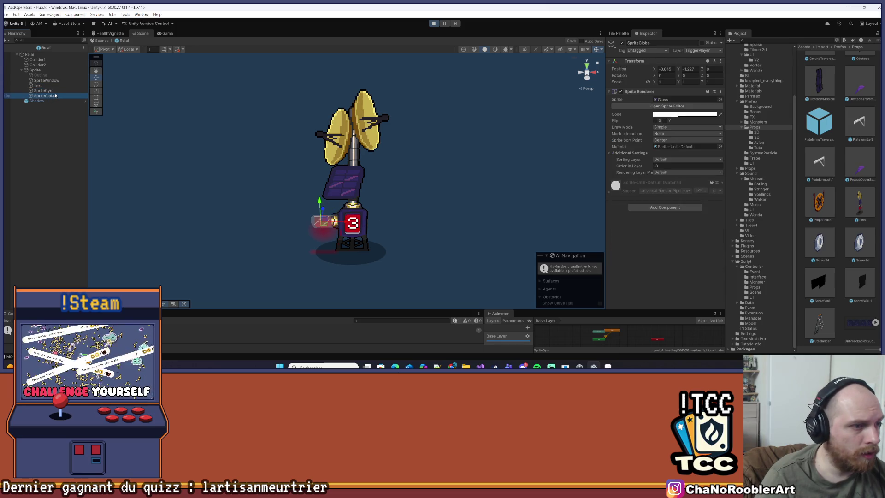
key(Up)
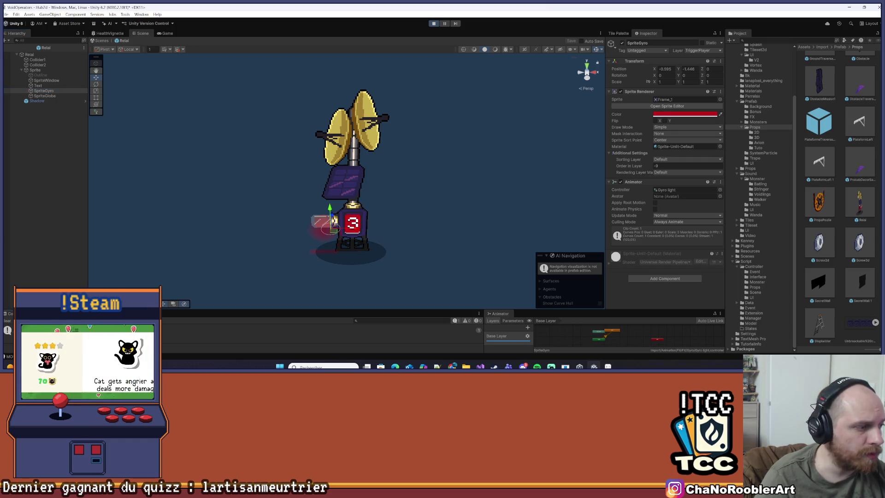
- Preview the SpriteGyro and SpriteWindow animations, then exit Prefab Mode and attempt saving
drag(101, 310, 101, 252)
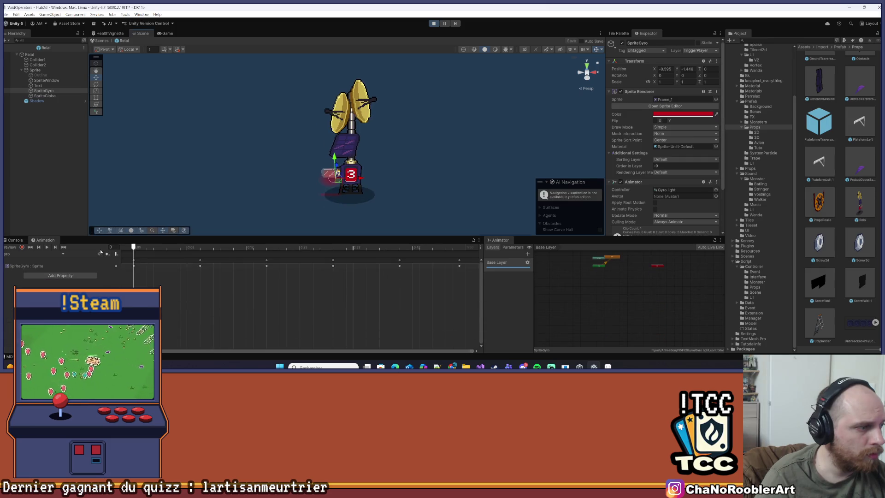
click(46, 248)
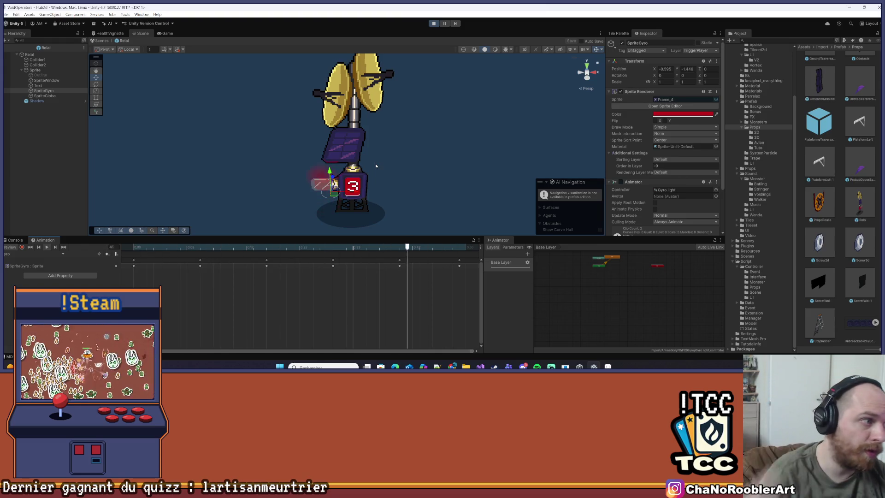
click(49, 81)
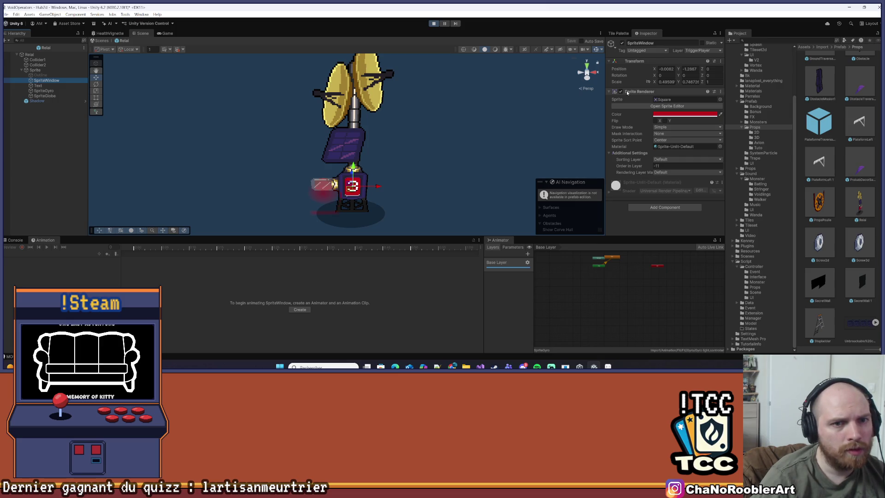
click(41, 75)
click(41, 82)
drag(41, 84, 44, 79)
click(46, 82)
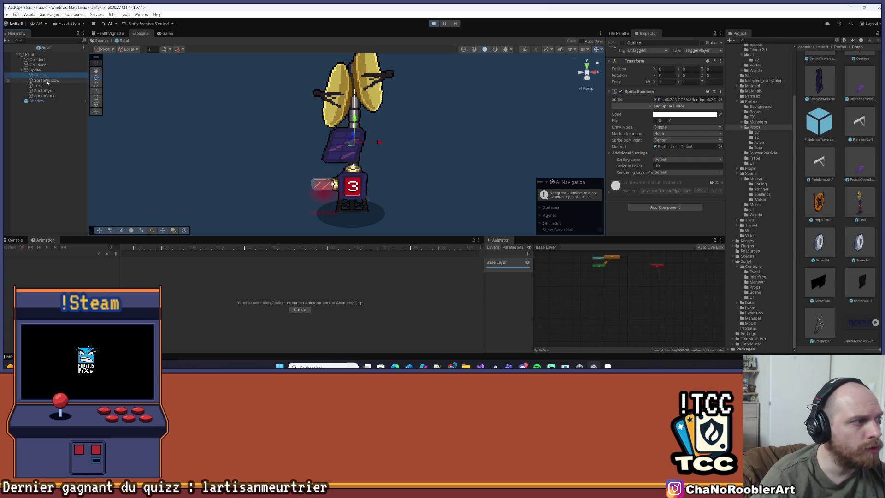
click(5, 49)
key(ctrl+s)
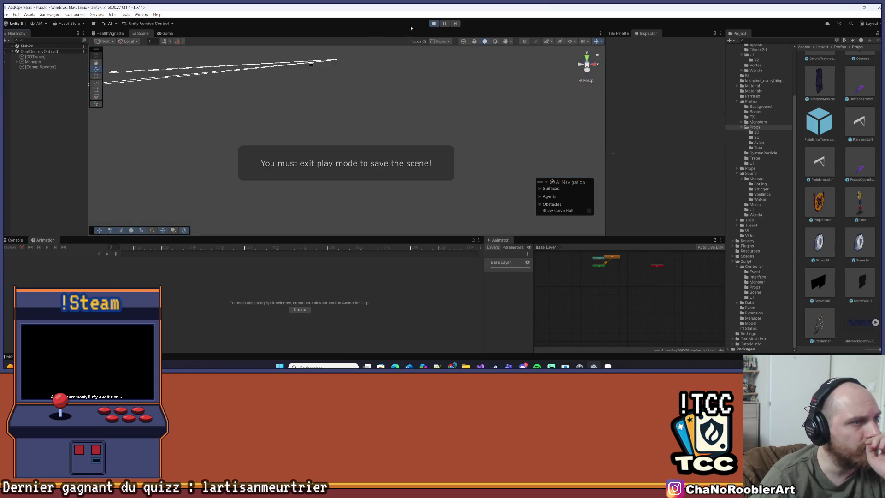
- Return to the Game view and open the upgrade menu at the station
click(159, 34)
key(Left)
key(e)
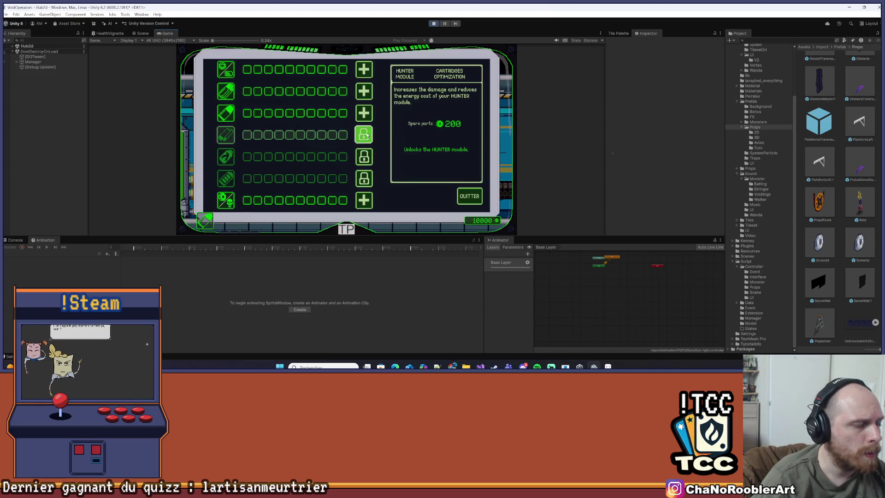
- Unlock and fully upgrade the HUNTER module, then close the menu and walk to the mission terminal
click(367, 135)
click(368, 135)
click(368, 134)
click(367, 134)
click(367, 135)
click(367, 134)
click(367, 135)
click(368, 135)
click(367, 135)
click(367, 134)
click(368, 134)
click(368, 134)
click(469, 196)
key(d)
key(d)
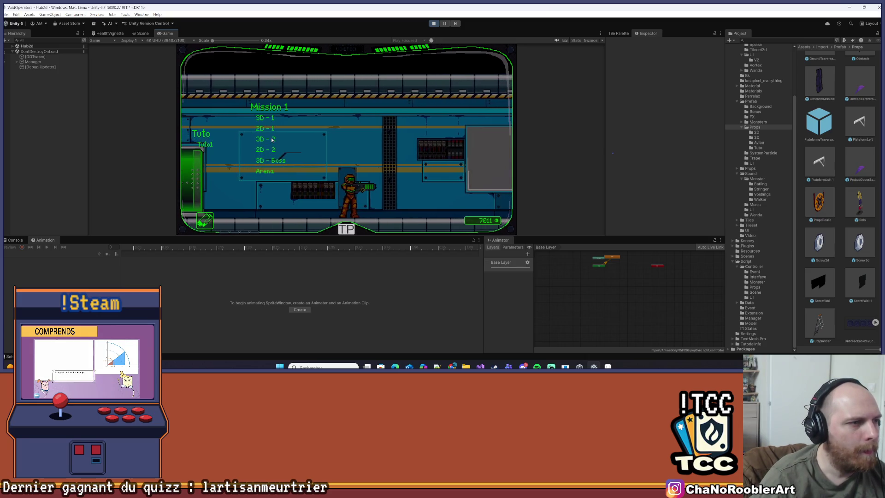
- Launch the '3D - 2' mission, play forward through Level1, then stop Play mode
click(272, 139)
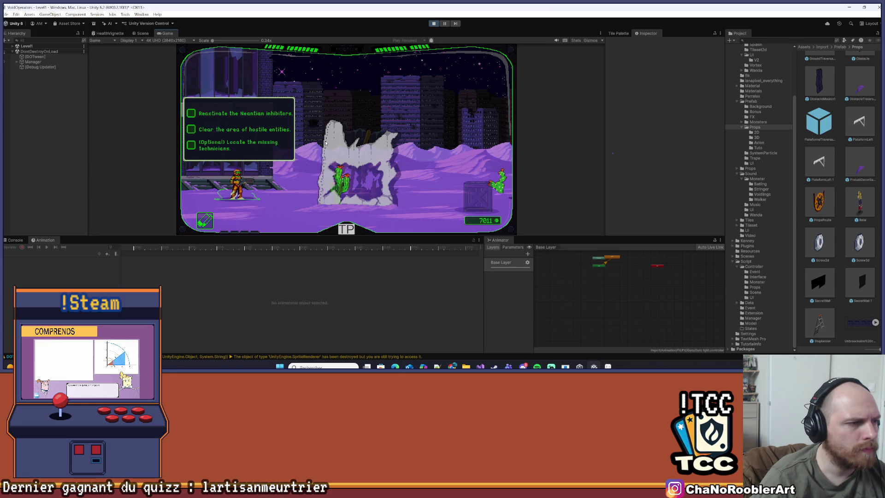
key(d)
key(space)
key(d)
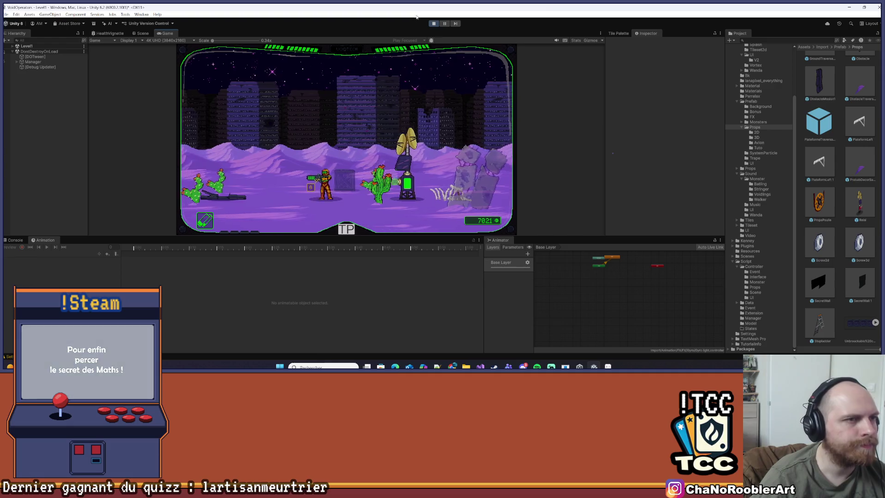
key(ctrl+p)
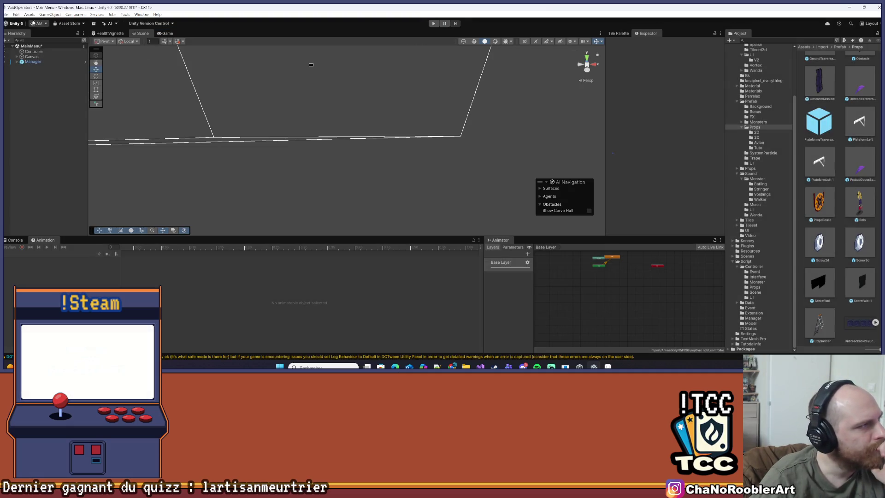
- Save the MainMenu scene with File > Save
click(6, 15)
click(19, 45)
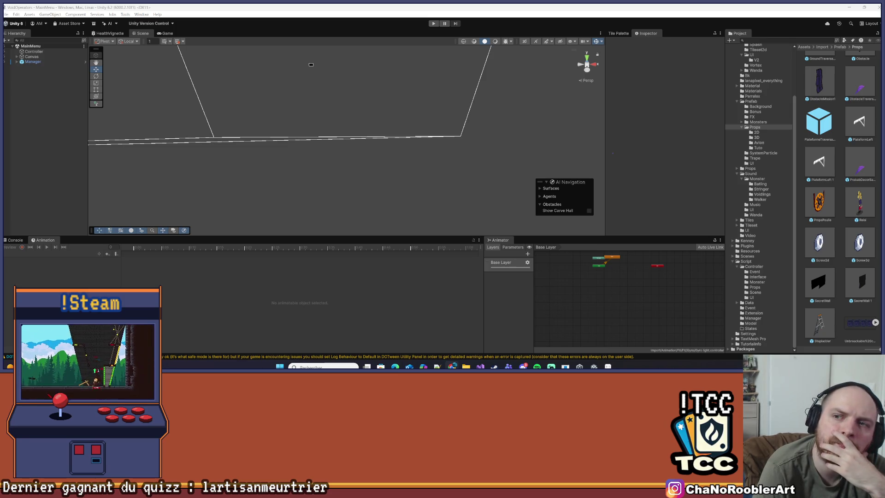
scroll(175, 108, down, 1)
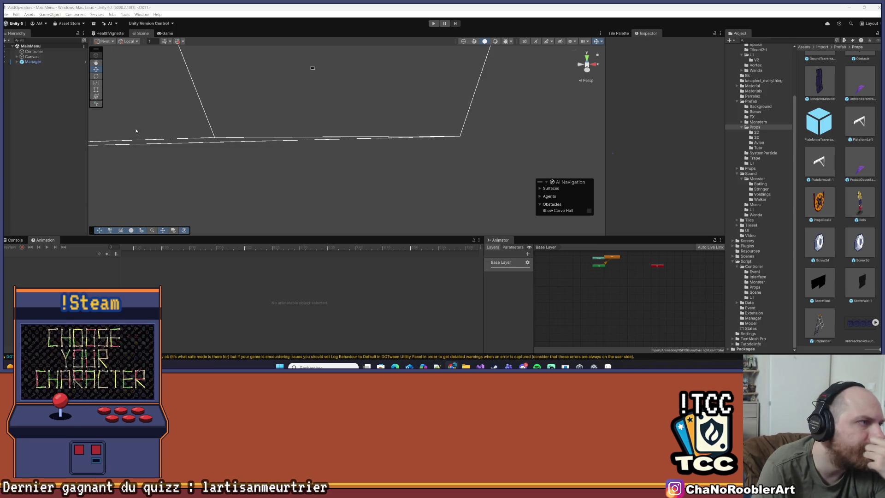
- Zoom out and pan the MainMenu Scene view to centre the camera frustum
scroll(175, 109, down, 5)
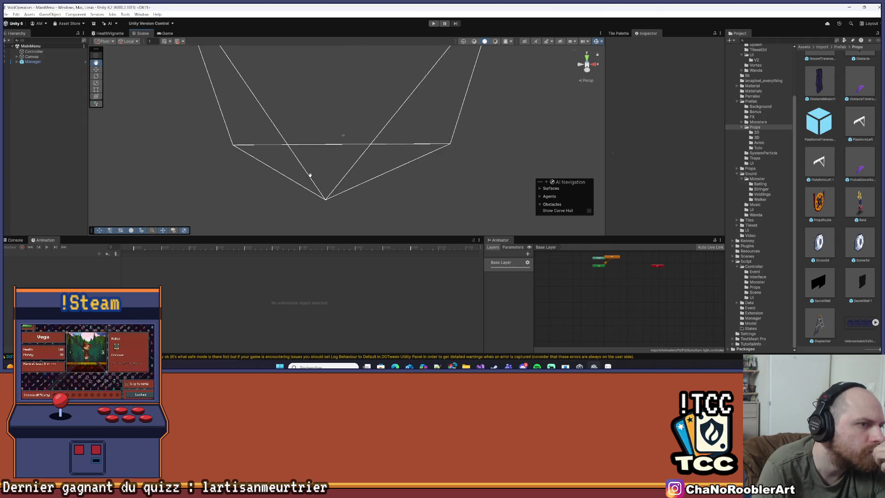
mouse_move(379, 139)
mouse_down()
mouse_move(407, 158)
mouse_move(403, 109)
mouse_move(328, 136)
mouse_move(336, 154)
mouse_up()
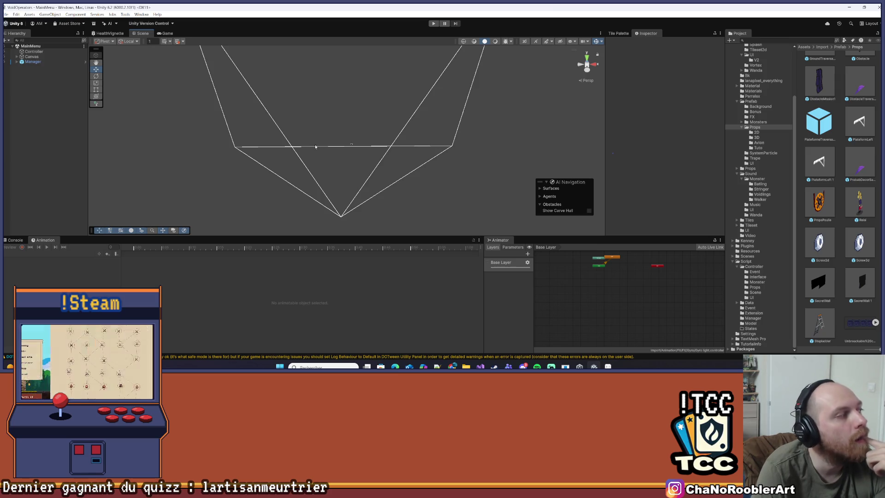